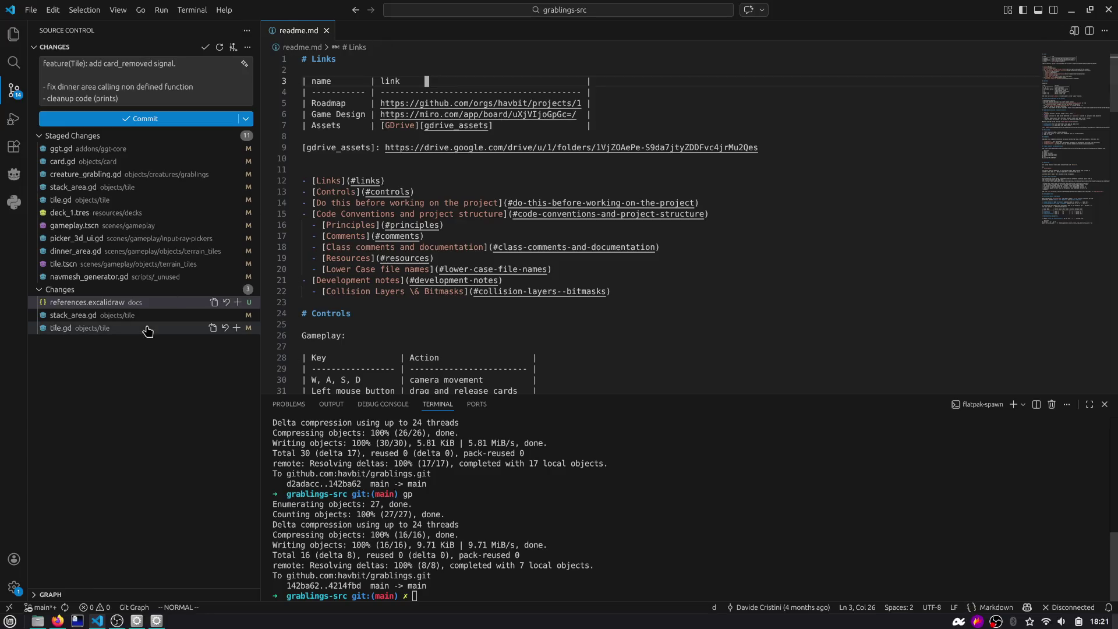
Stage the remaining stack_area.gd changes and commit them with the card_removed signal work
click(146, 315)
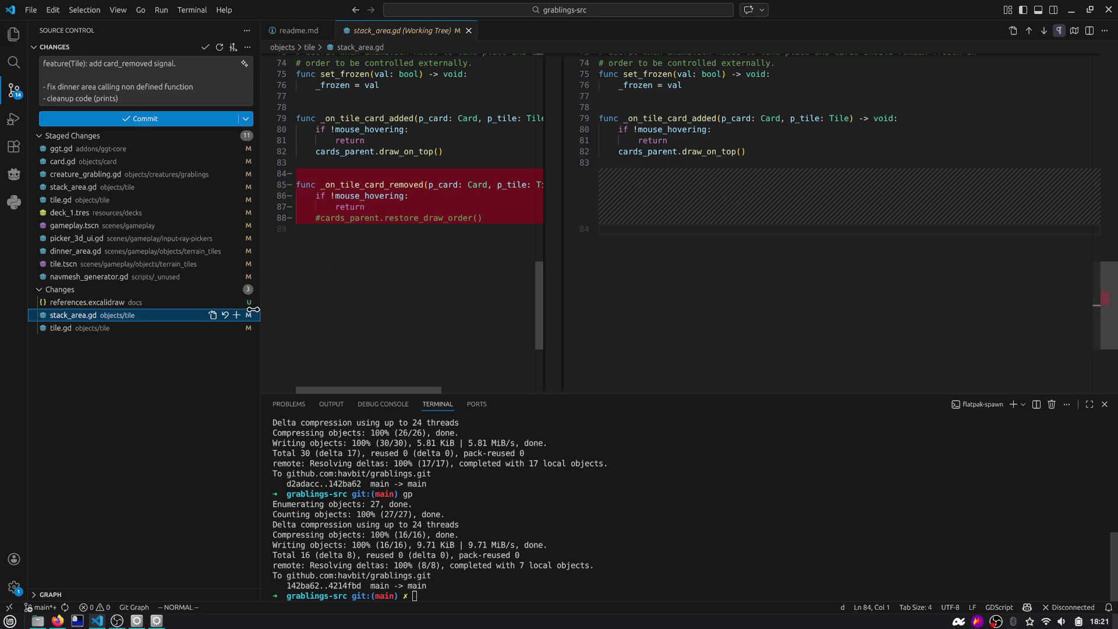
click(237, 315)
click(137, 122)
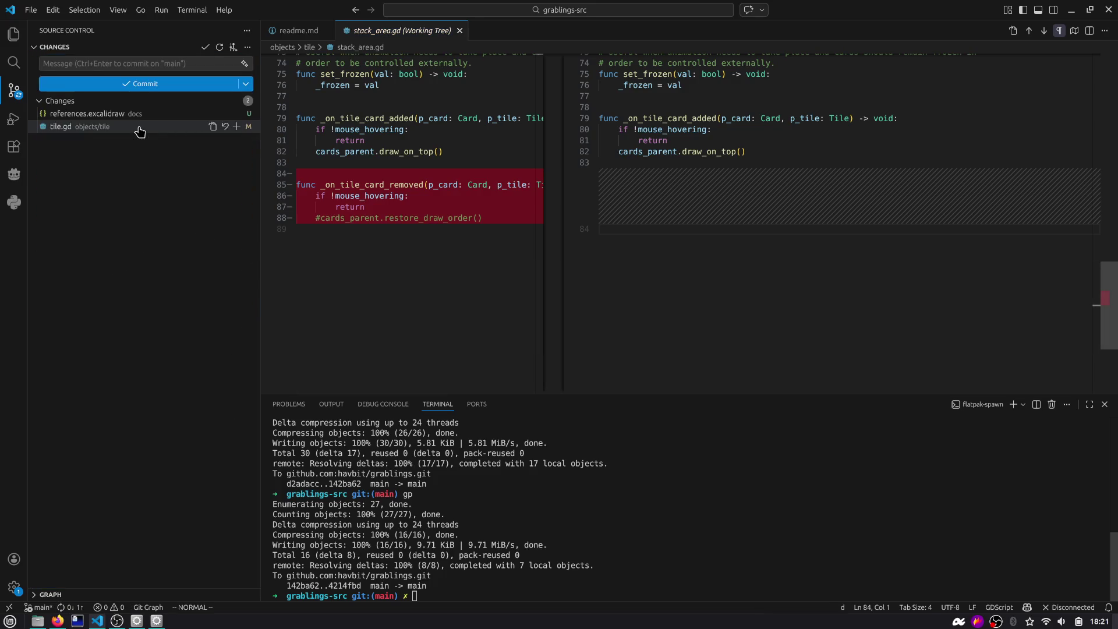
Delete the leftover '# check' line from explode_stack in tile.gd
click(137, 126)
click(698, 210)
key(d)
key(d)
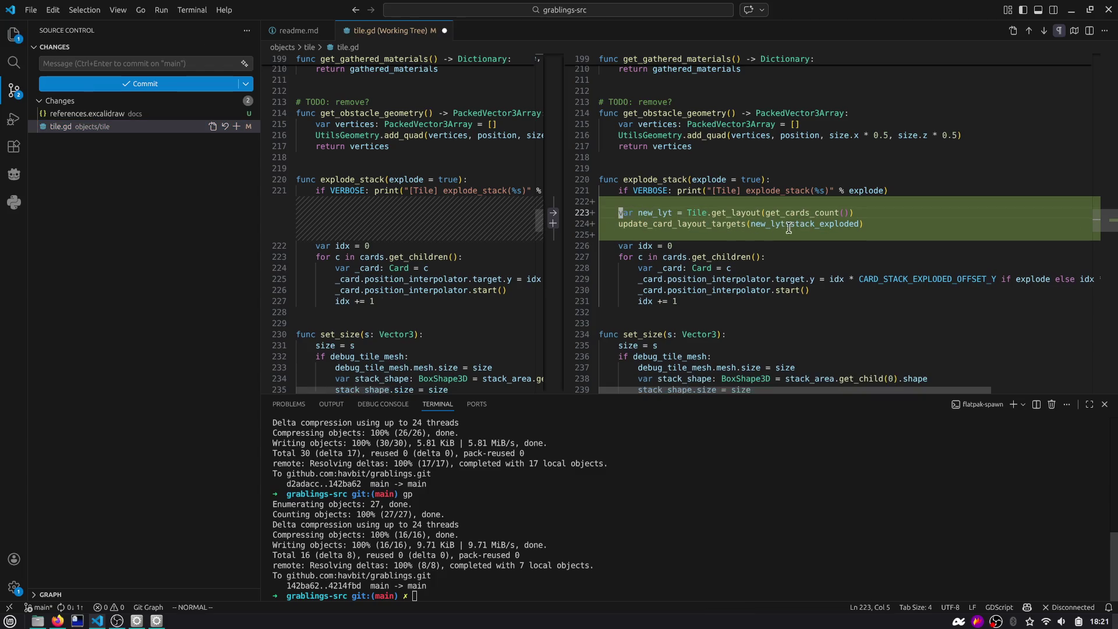
Stage tile.gd and write the commit summary 'fix(Tile): recalculate cards layout when exploding stack.'
click(236, 126)
click(201, 63)
text(fix: recalc)
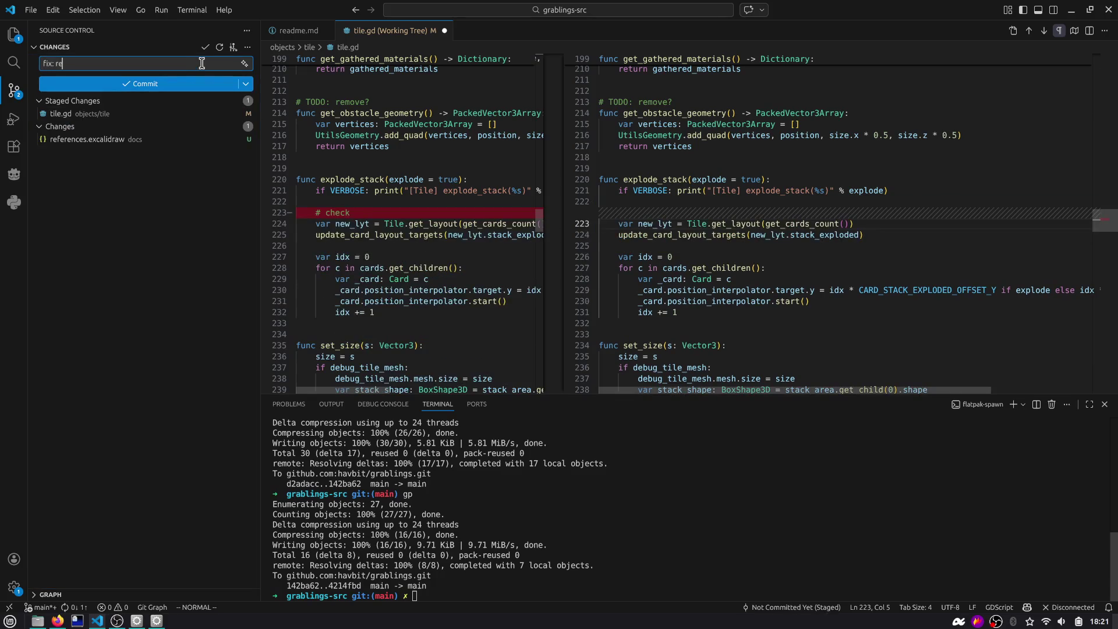
text(la)
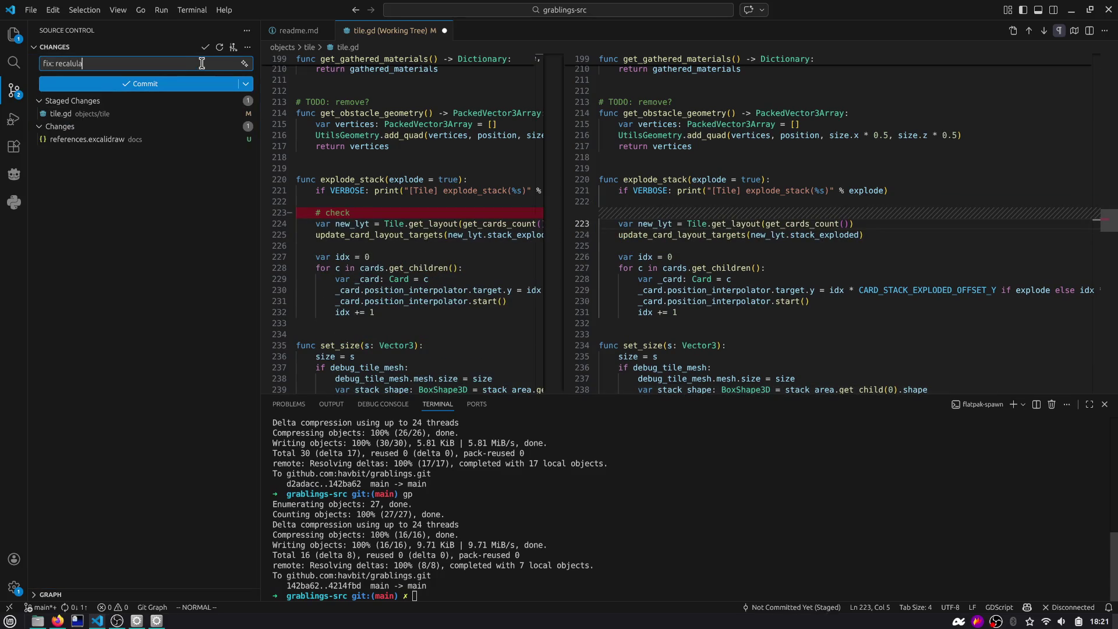
text(ate)
text(out)
key(ctrl+Left)
text(cards )
text((Tile))
text( when )
text(exploding stack)
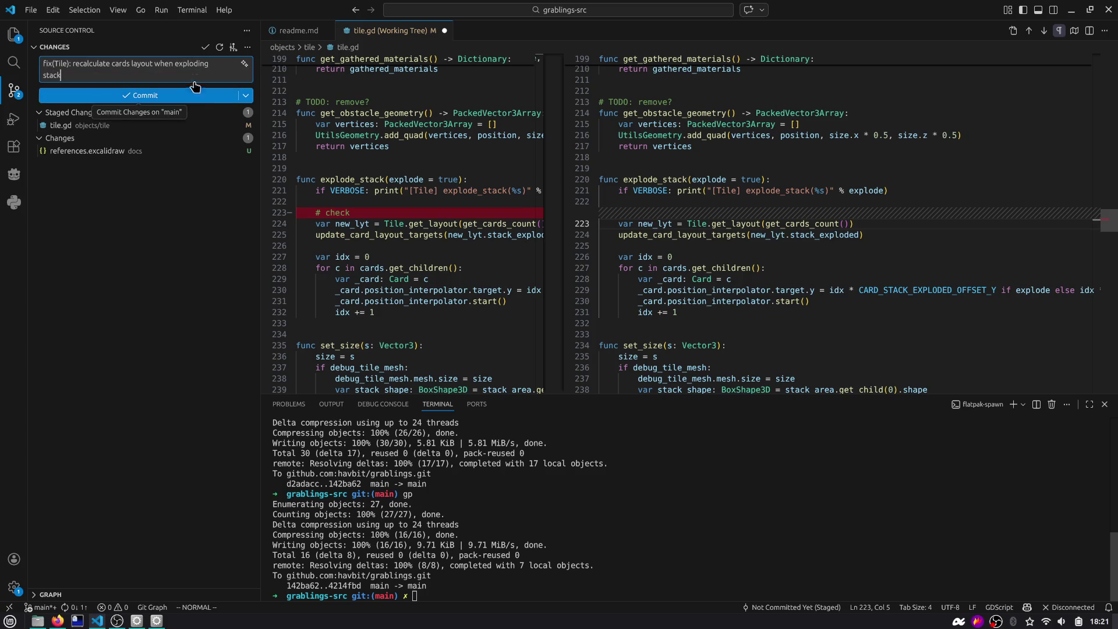
text(d)
key(ctrl+shift+Left)
key(ctrl+shift+Left)
key(BackSpace)
text(>)
key(Return)
key(BackSpace)
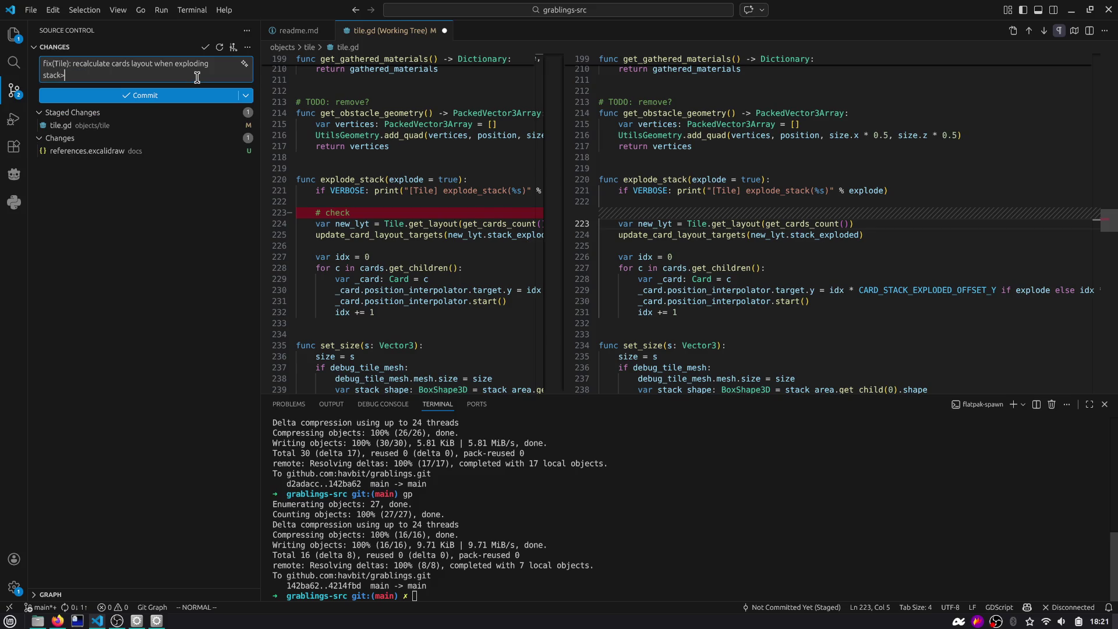
Begin the message body with 'Fixes an issue when user:' and a first bullet
key(Return)
key(Return)
text(Fixes  an issue when)
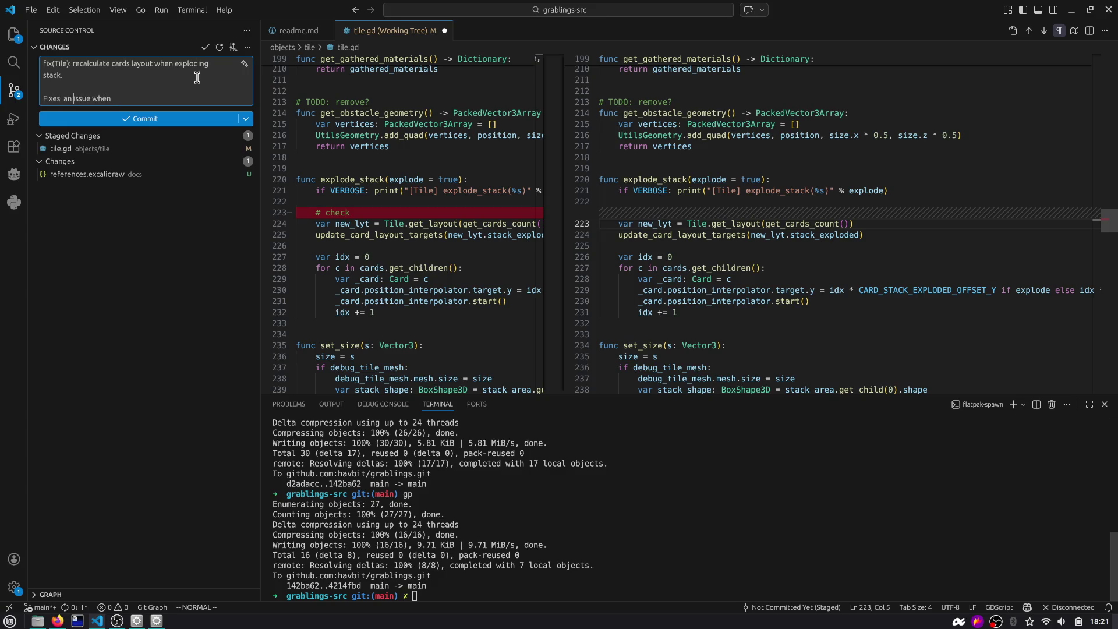
key(End)
text(user:)
key(Return)
text(-)
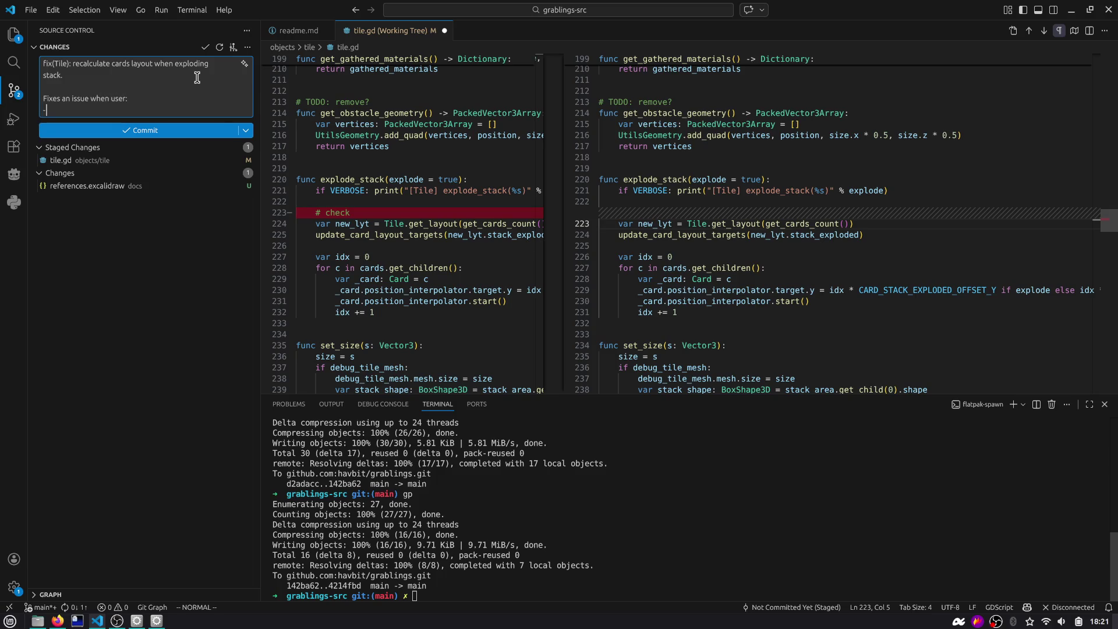
text( hovers a stack)
Write bullets: user hovers a tile, exploding; a grabling consumes the bottom card (eg: food area)
key(Return)
key(Up)
key(ctrl+shift+Right)
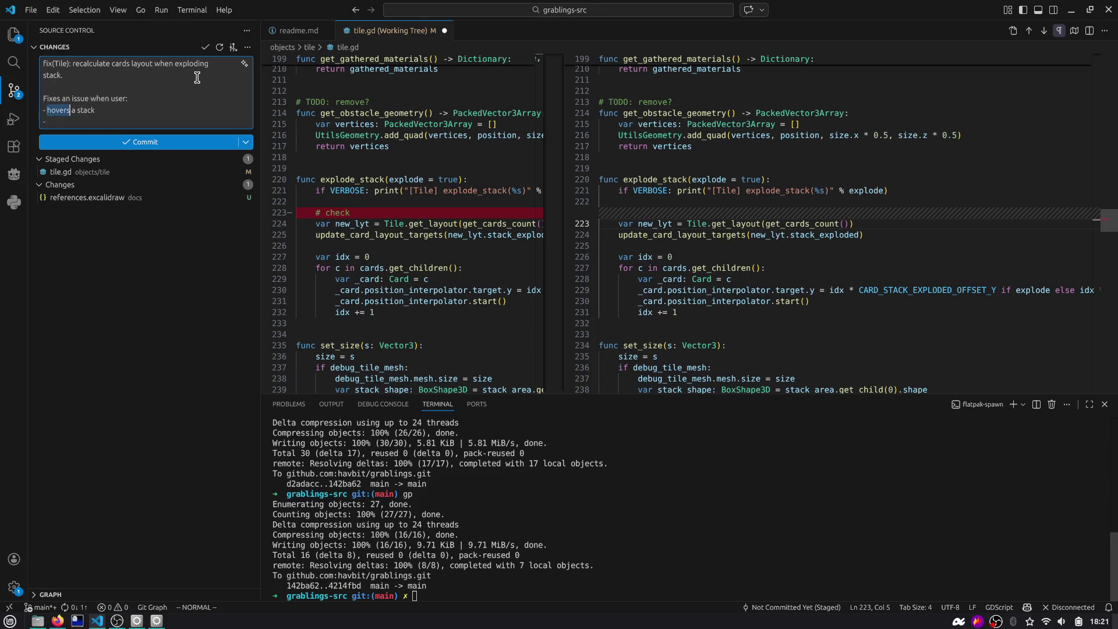
text(ex)
key(BackSpace)
key(BackSpace)
text(hovers a tile)
text(-, exploding)
key(Down)
text(a grabling c)
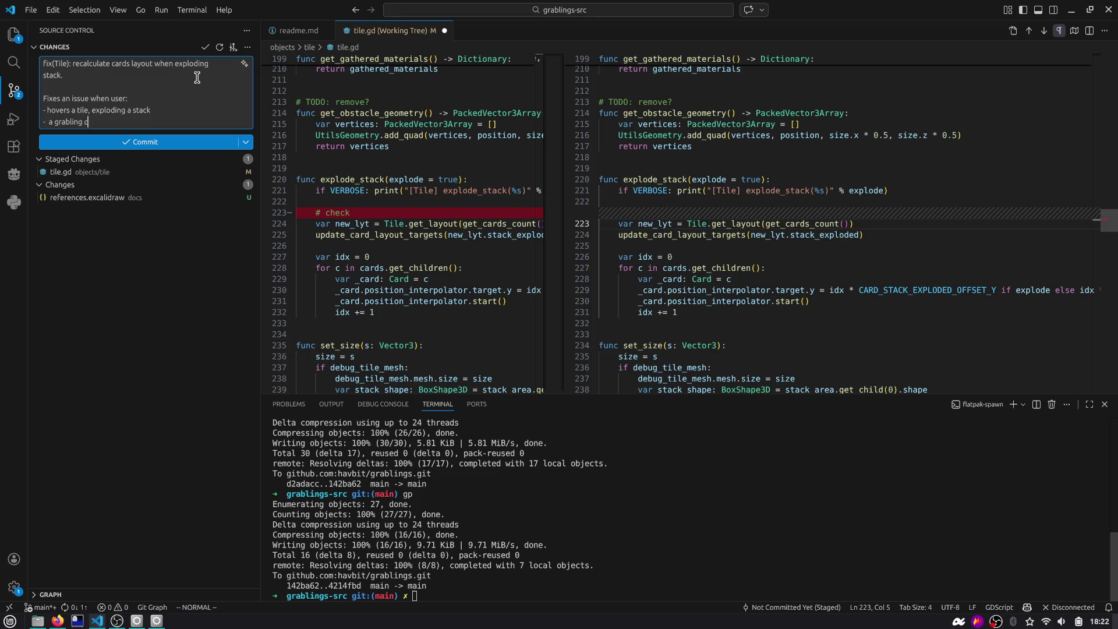
text(onsumes the bottom card ()
text(eg: )
text(food area))
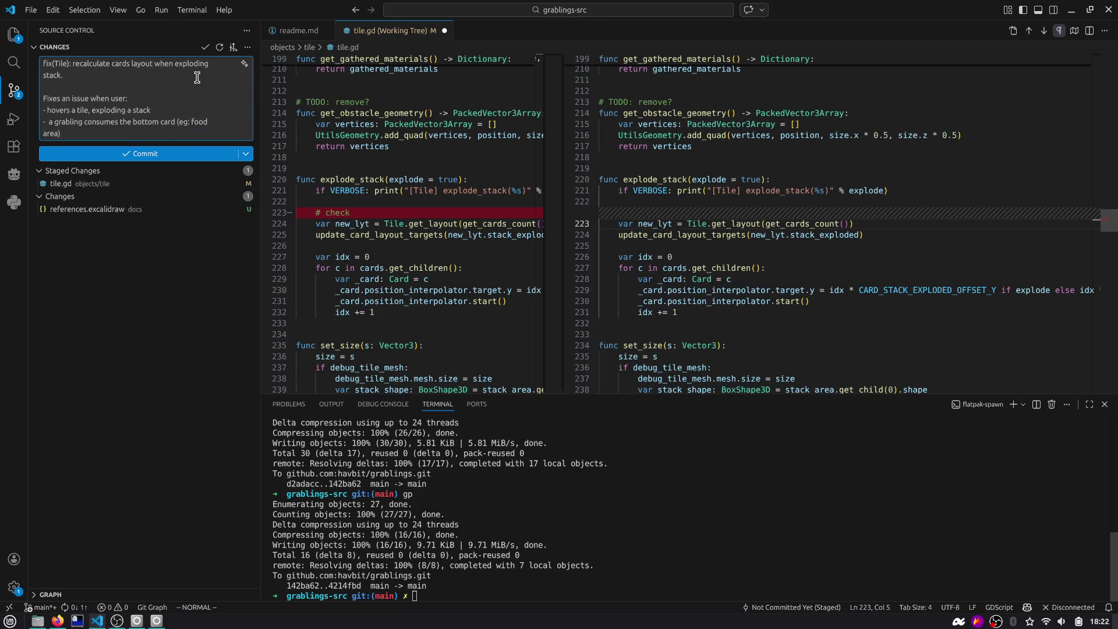
Add a bullet saying the user un-hovers, compacting the stack
key(Return)
text(-)
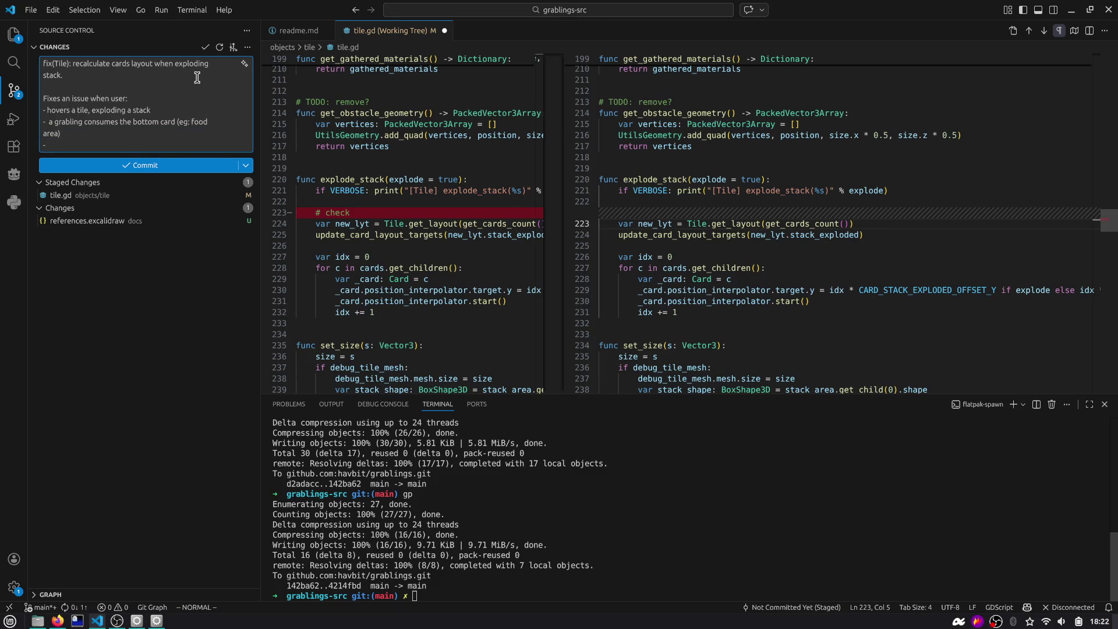
text( user)
text( user)
key(Up)
key(BackSpace)
key(BackSpace)
key(BackSpace)
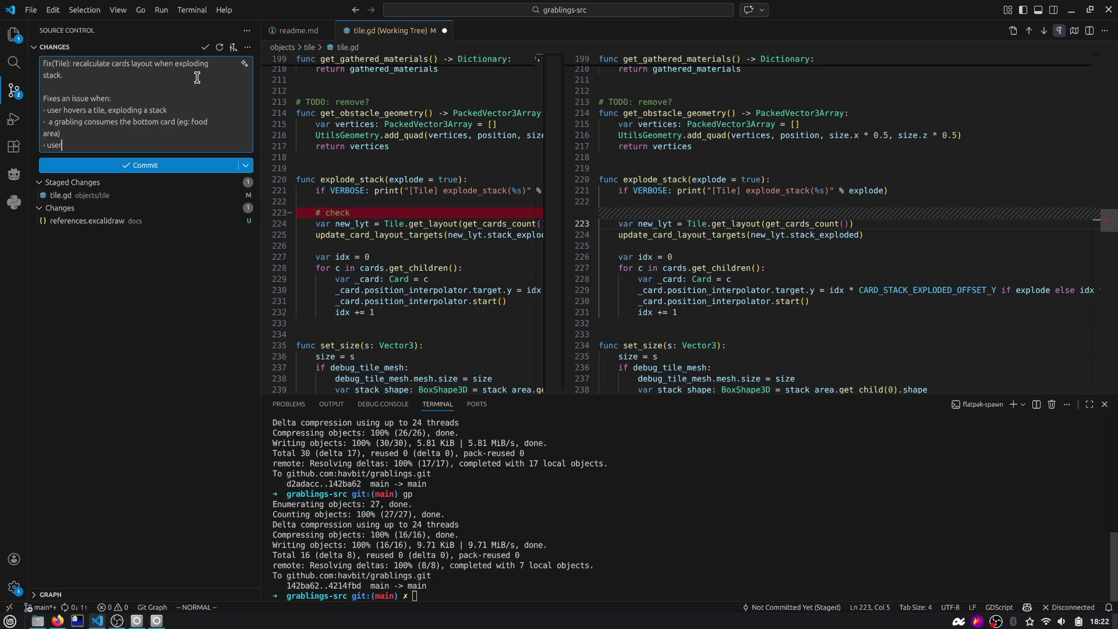
text(leaves the tile)
key(ctrl+Delete)
text(un-hover the tile,)
text(compacting the )
text(stack)
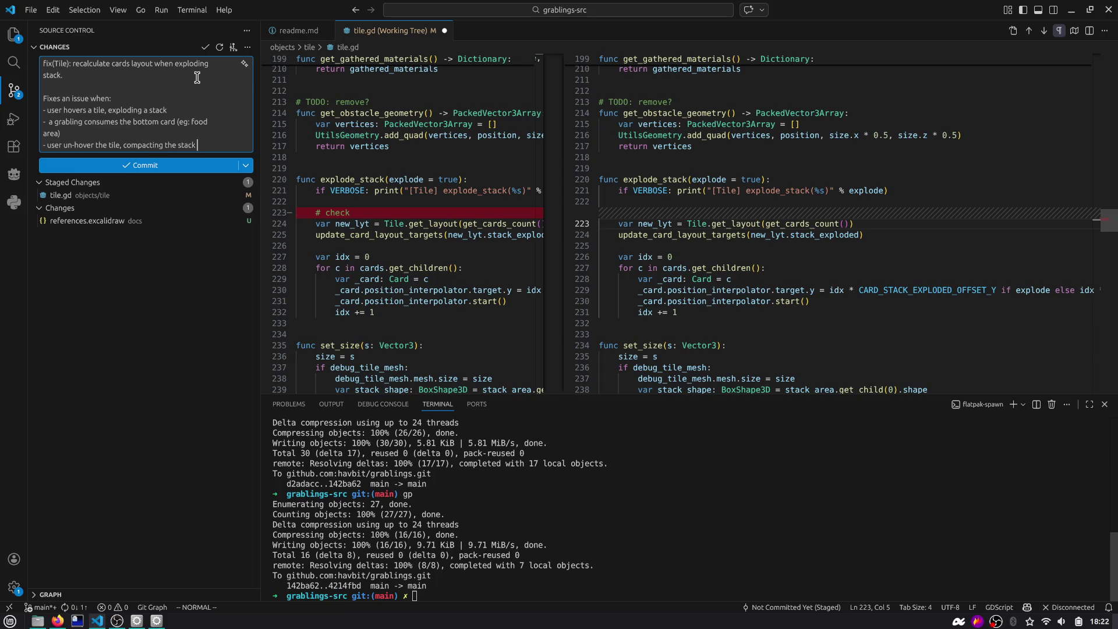
Add the final bullet 'here the stack had a wrong old-layout with a hole.'
key(Return)
text(- here the)
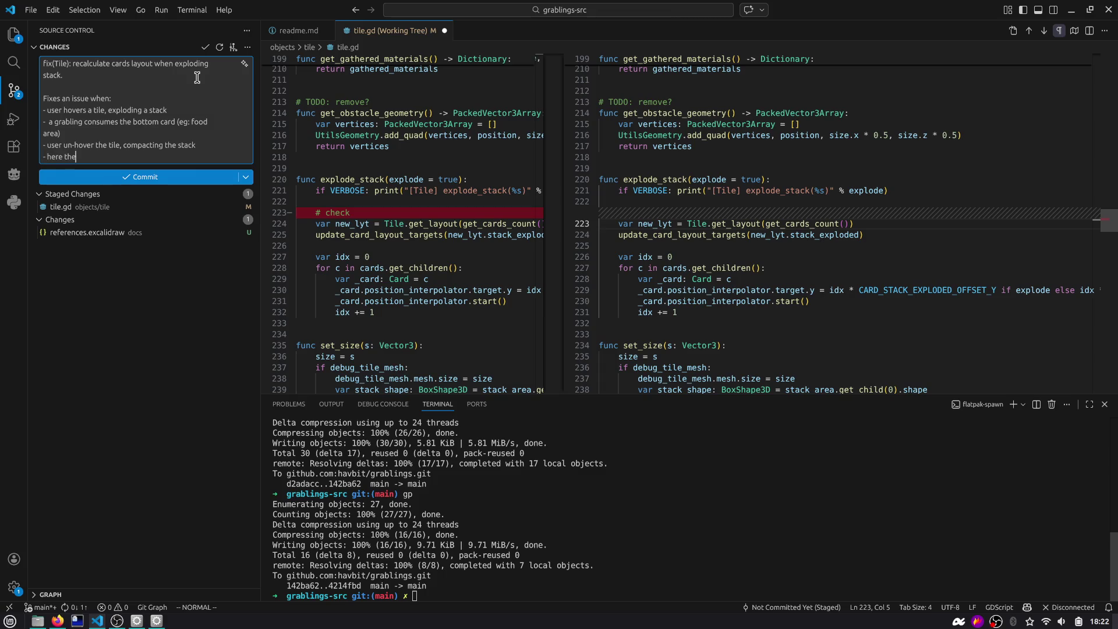
text( stack had a wrong)
text(, layout)
key(ctrl+BackSpace)
text(old-ayout)
key(ctrl+Left)
text(l)
key(End)
text(with a hole.)
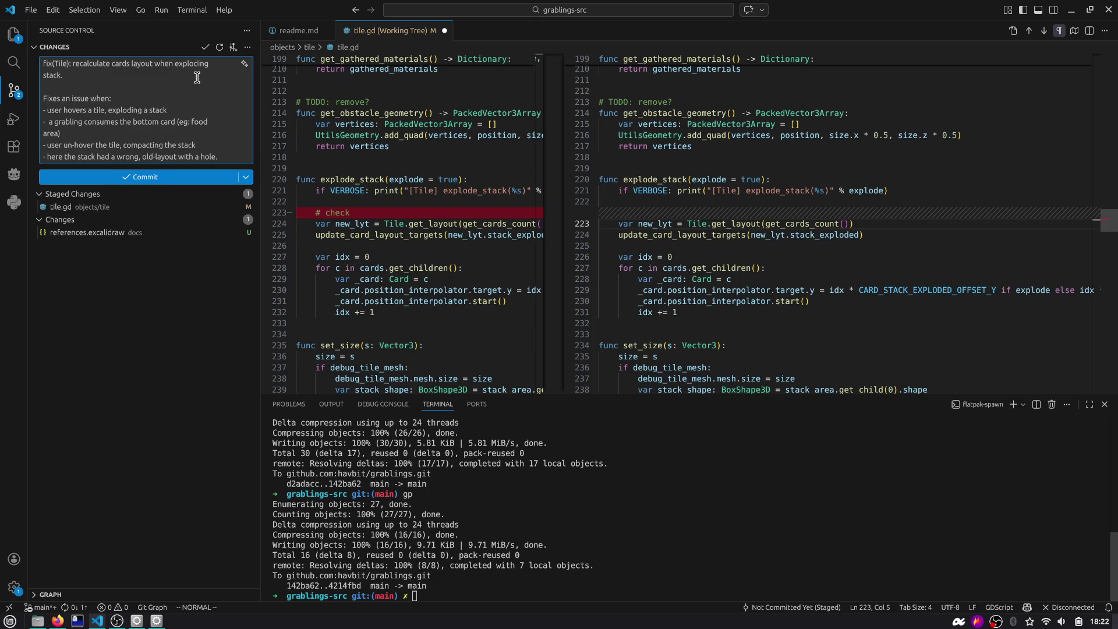
Save tile.gd, stage it, and commit the cards layout fix
click(148, 176)
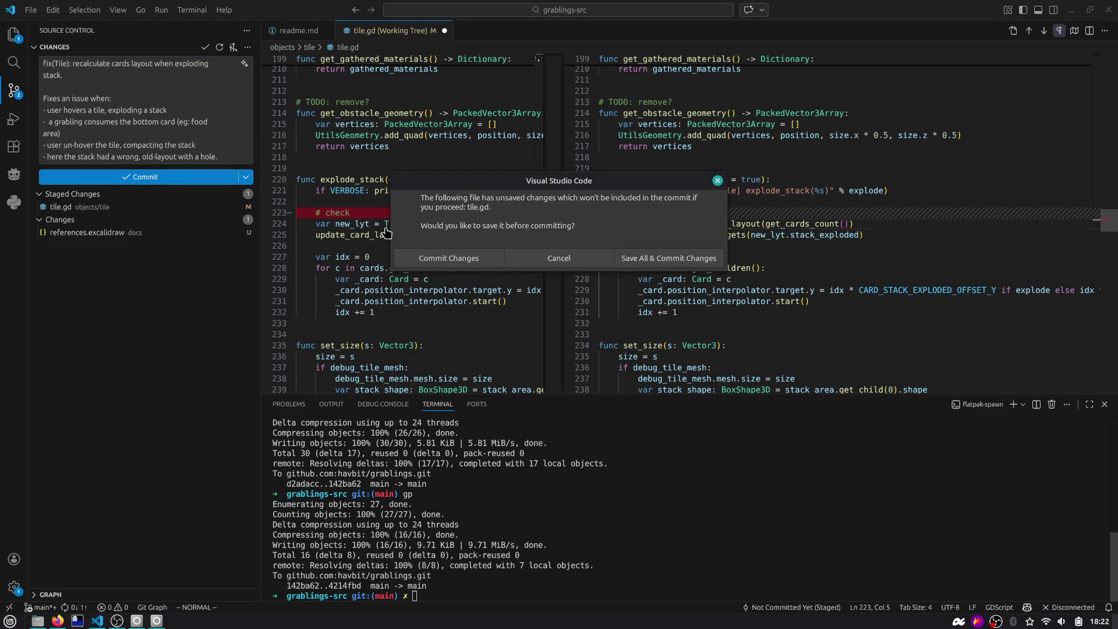
key(Escape)
click(745, 135)
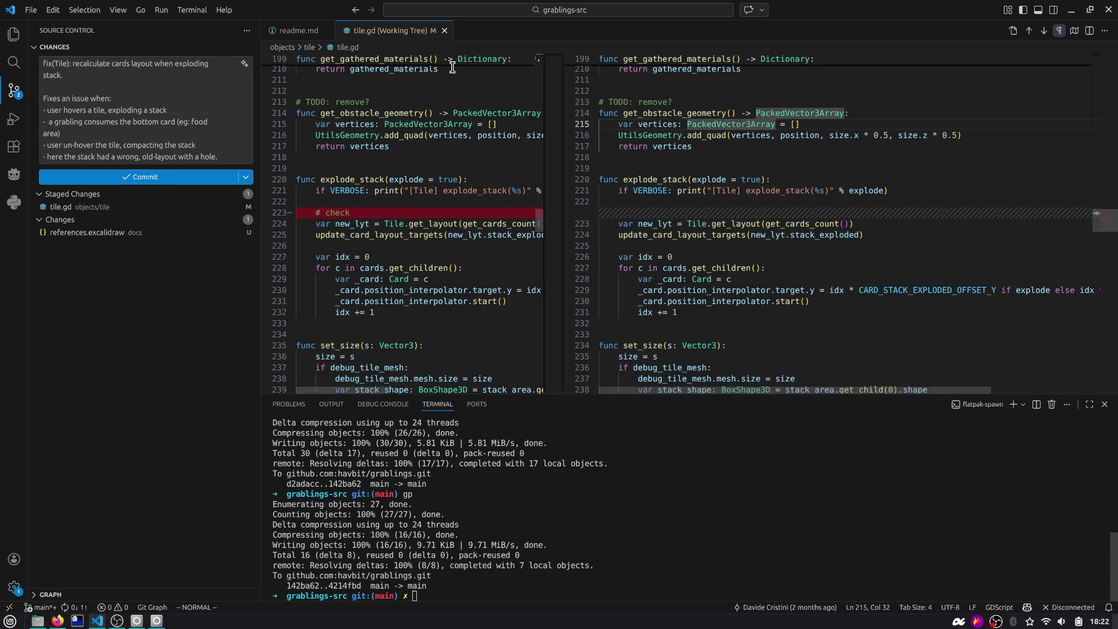
scroll(745, 176, down, 5)
scroll(745, 176, up, 5)
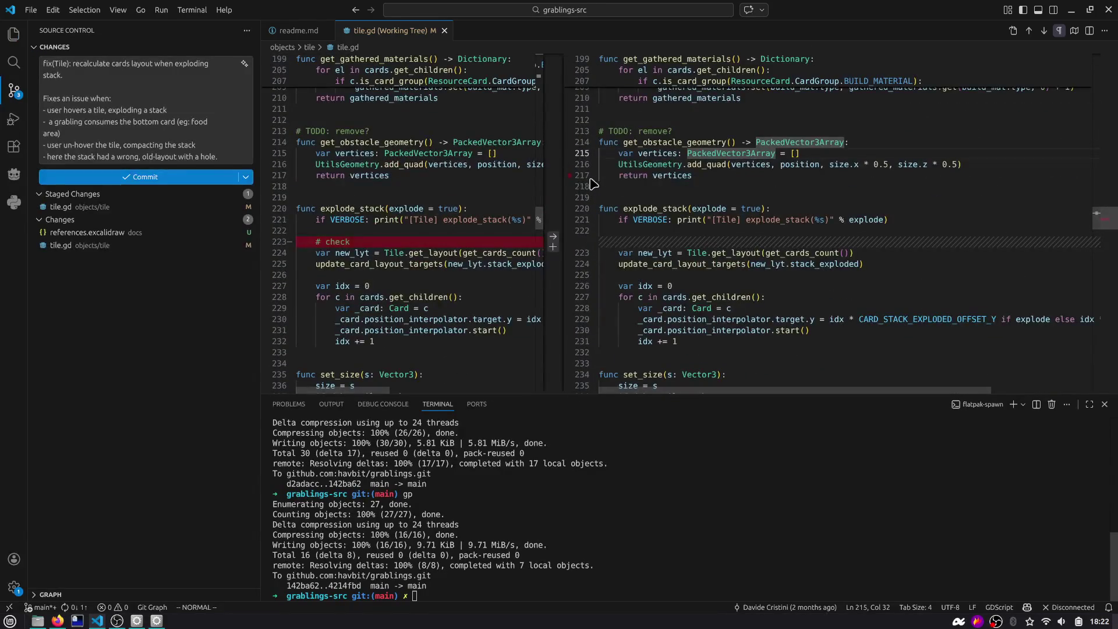
click(237, 246)
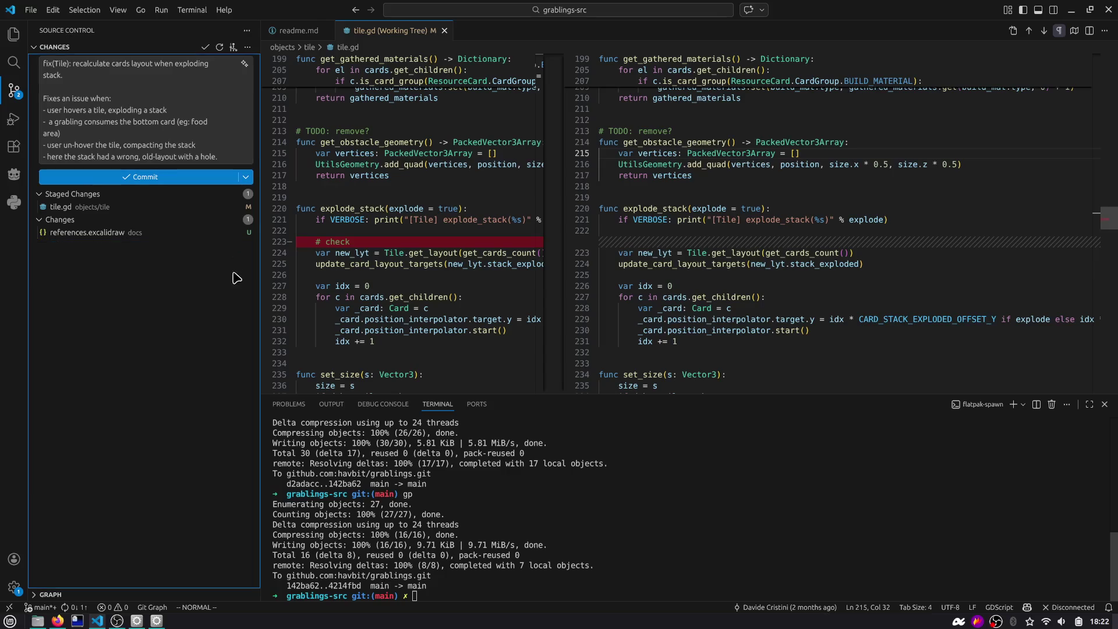
click(149, 208)
click(151, 177)
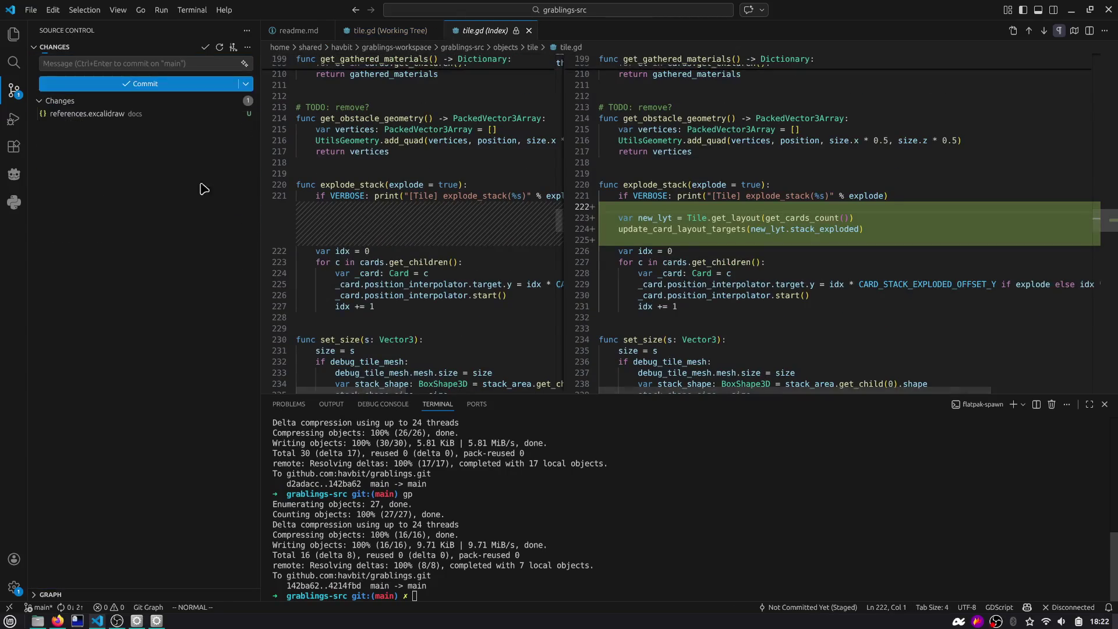
Push the commits to main with 'gp', close the diffs, and switch to Godot
click(528, 30)
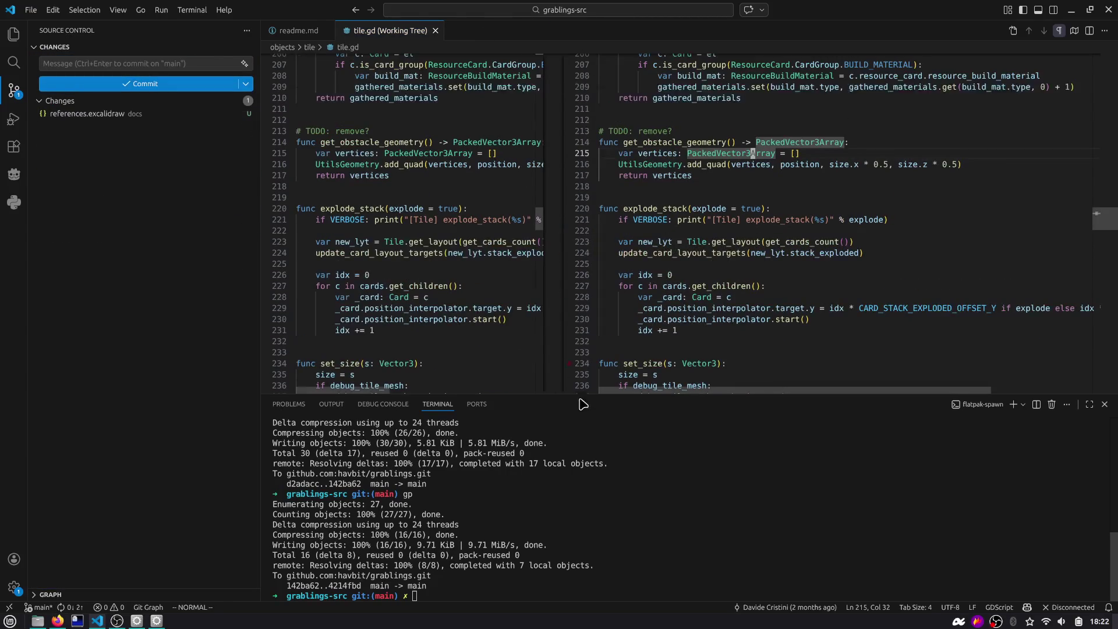
click(599, 430)
key(ctrl+l)
text(gp)
key(Return)
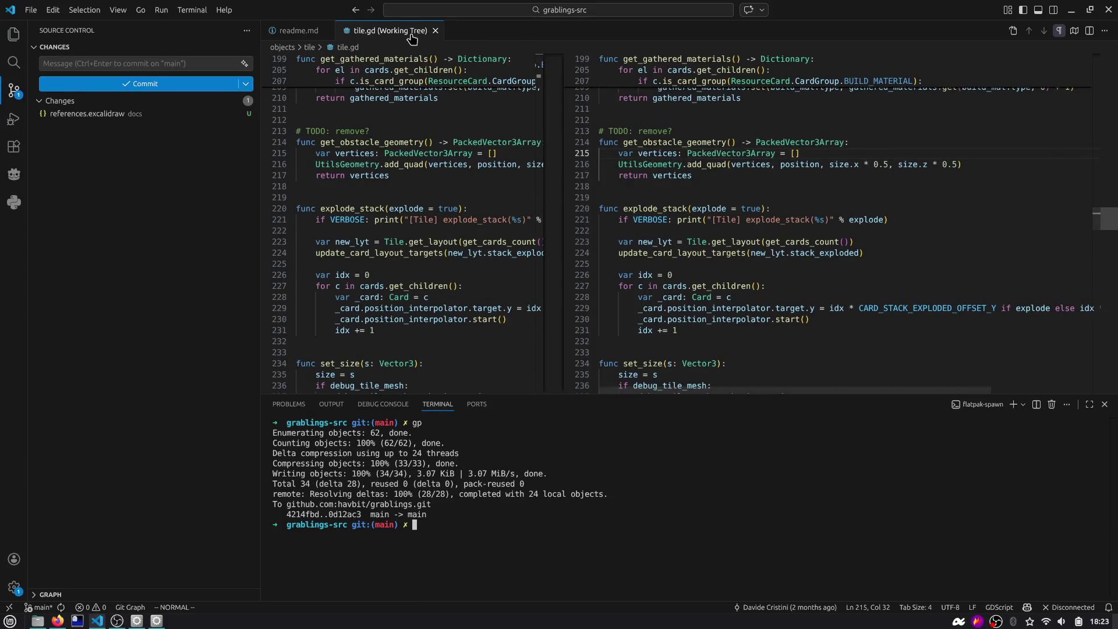
click(435, 31)
key(alt+Tab)
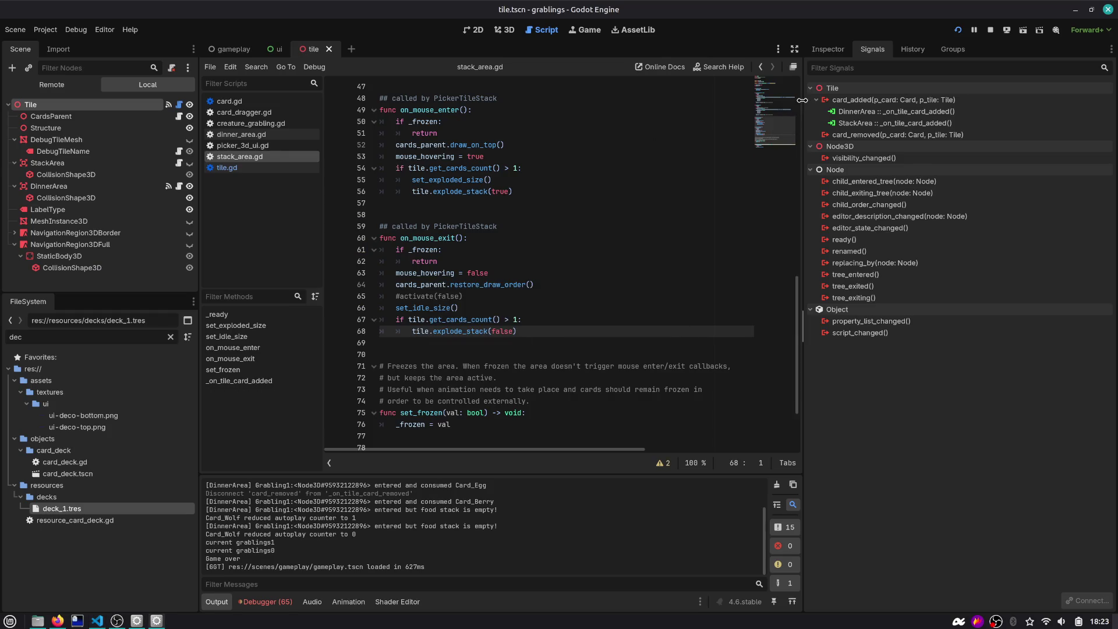
Open dinner_area.gd and place the caret after the consumed card's queue_free() line
drag(803, 105, 864, 105)
click(659, 191)
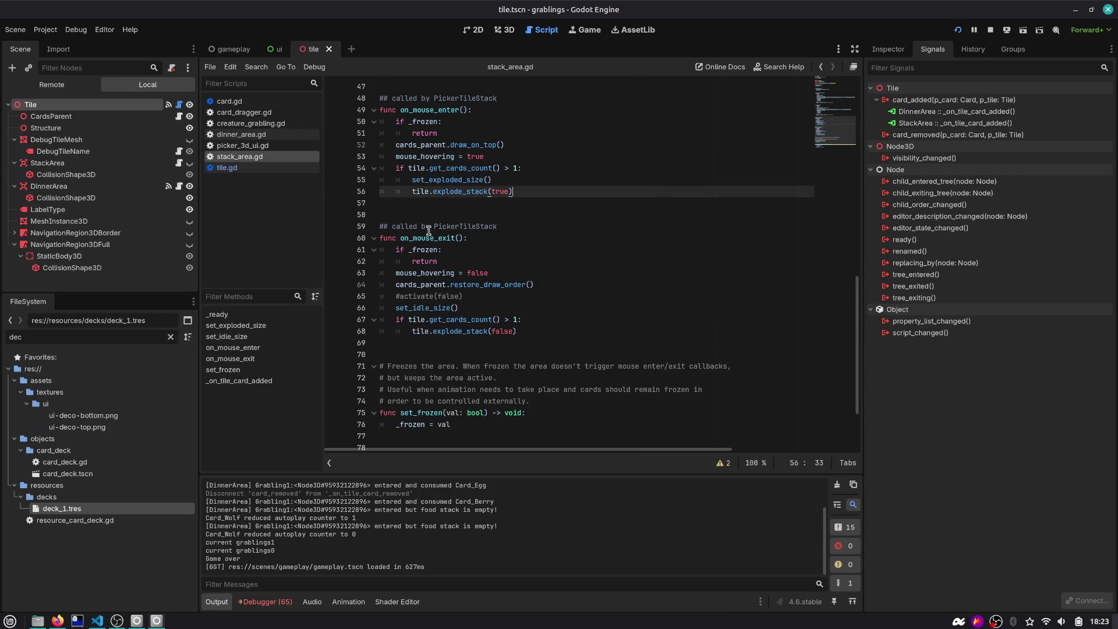
click(237, 134)
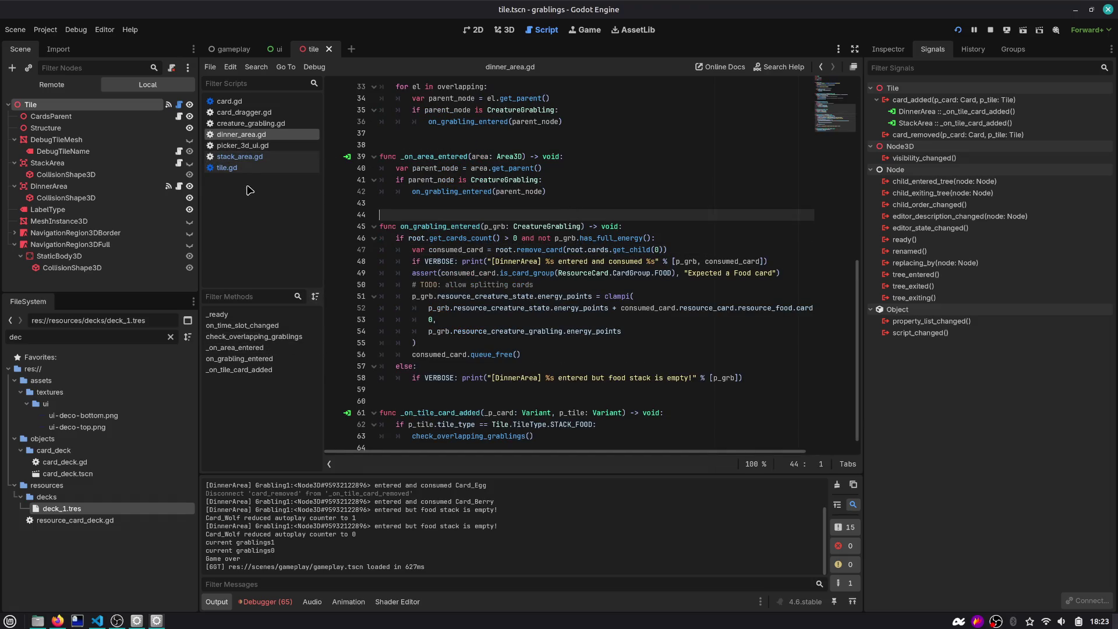
click(449, 227)
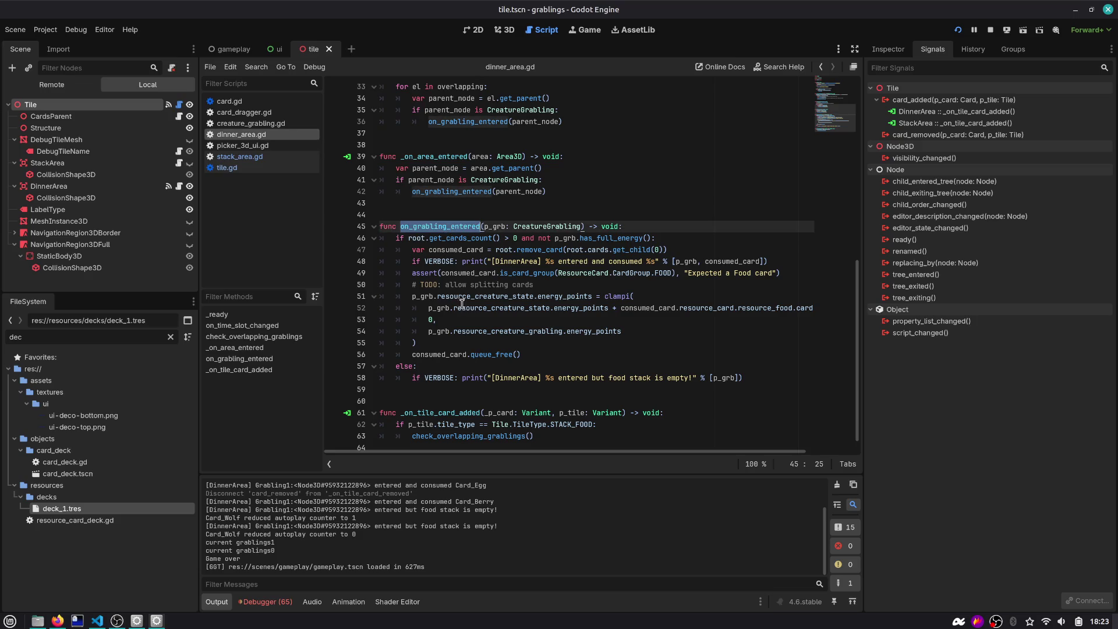
click(453, 274)
click(492, 308)
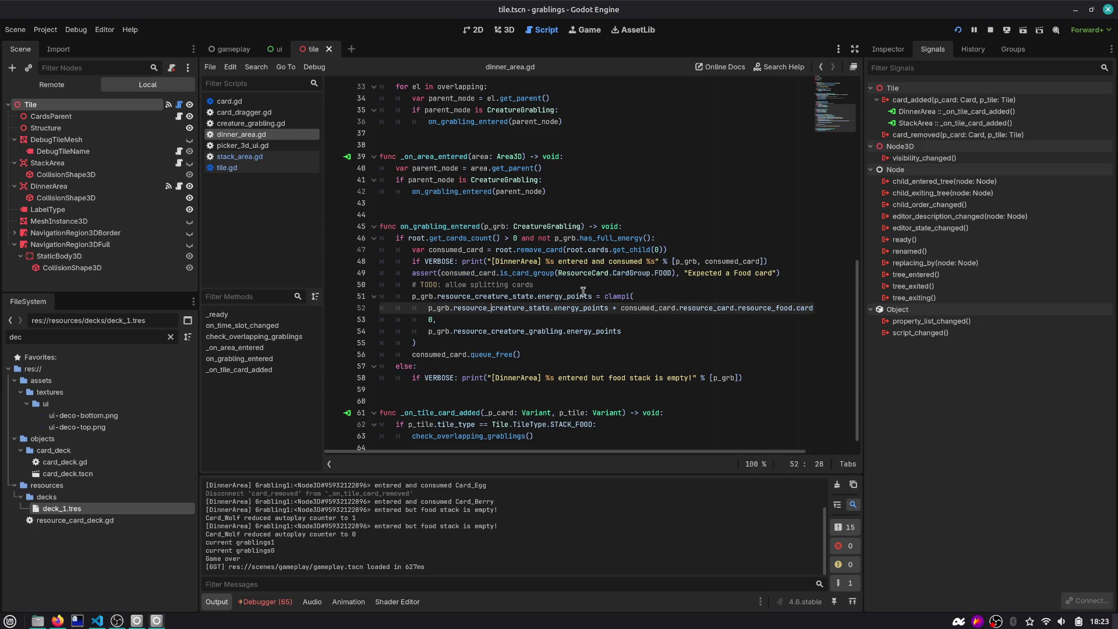
double_click(441, 355)
click(526, 355)
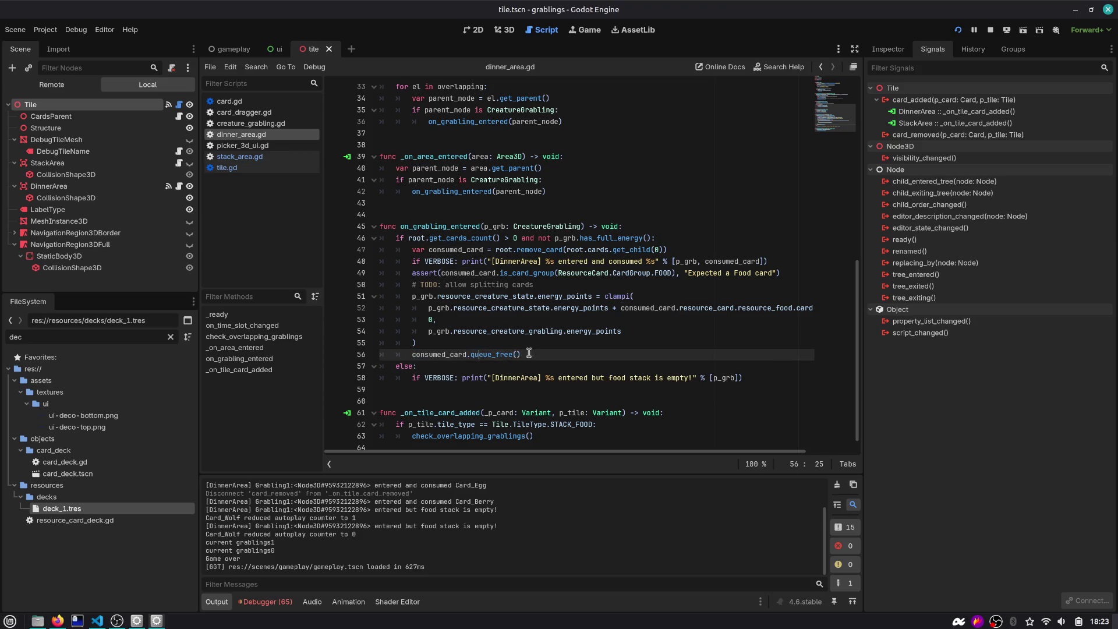
Add 'await get_tree().create_timer(0.2).timeout' after freeing the card
key(Return)
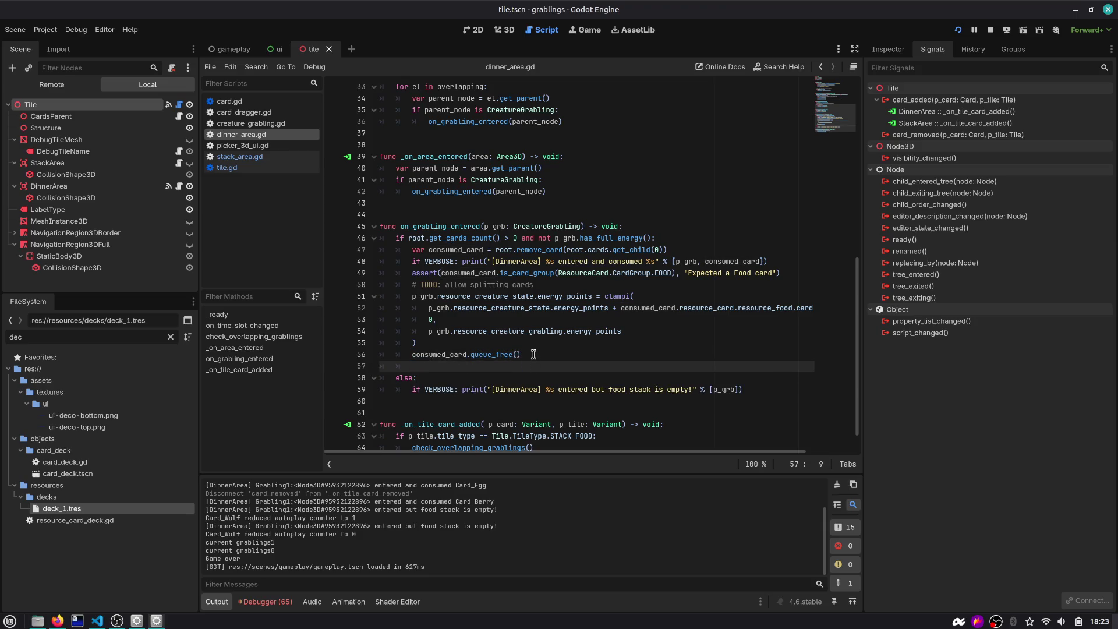
text(get_t)
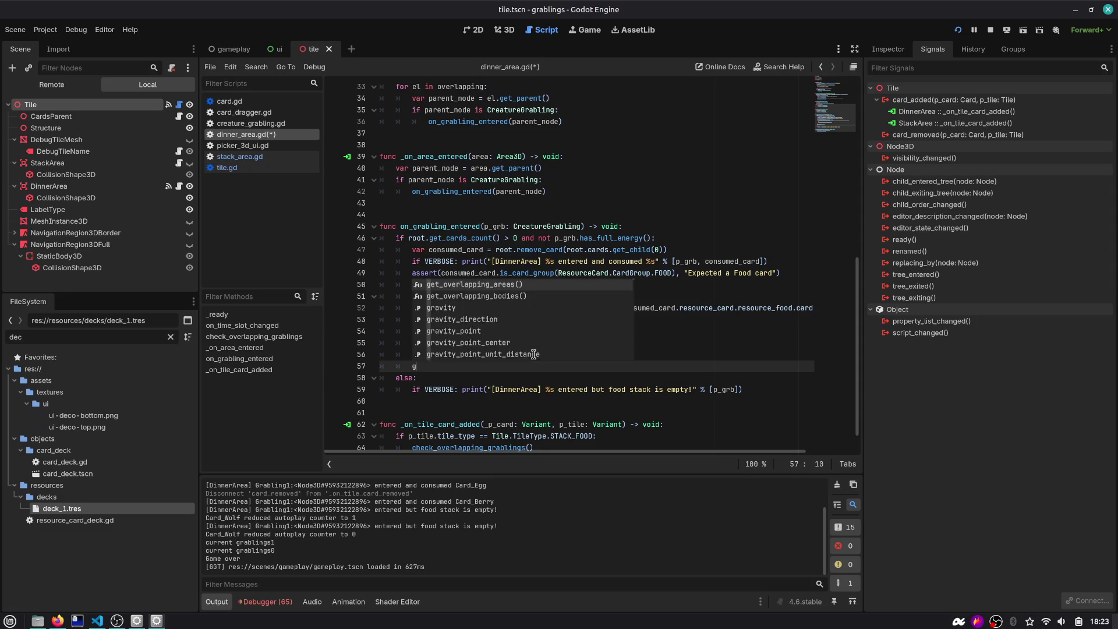
key(Return)
text(.cre)
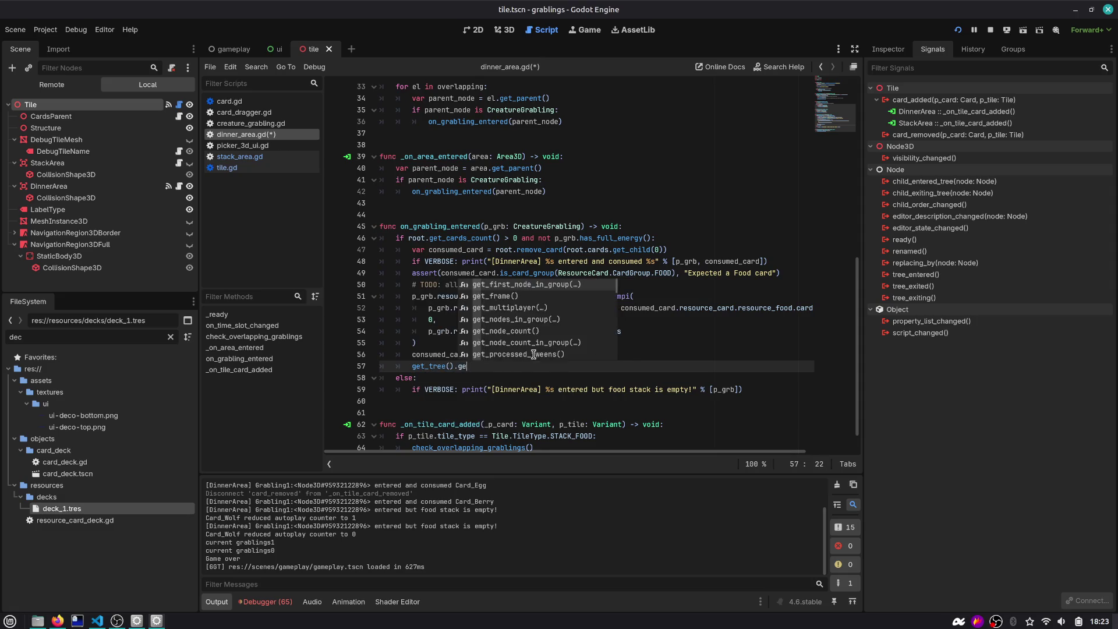
key(Return)
text(.2)
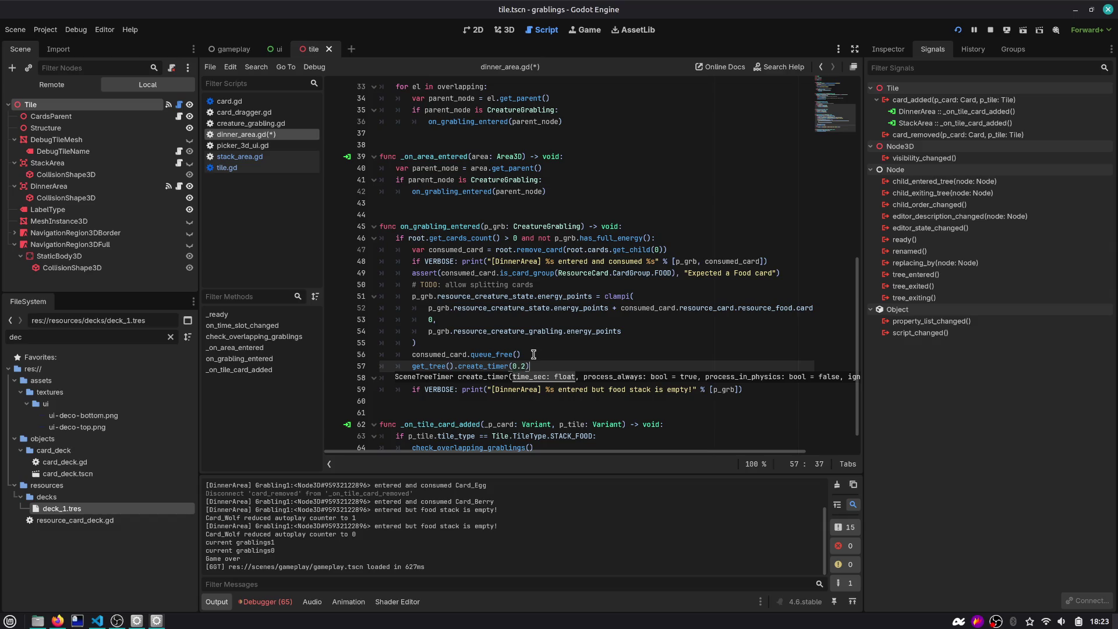
key(Return)
key(Up)
text(await)
key(End)
text(.tim)
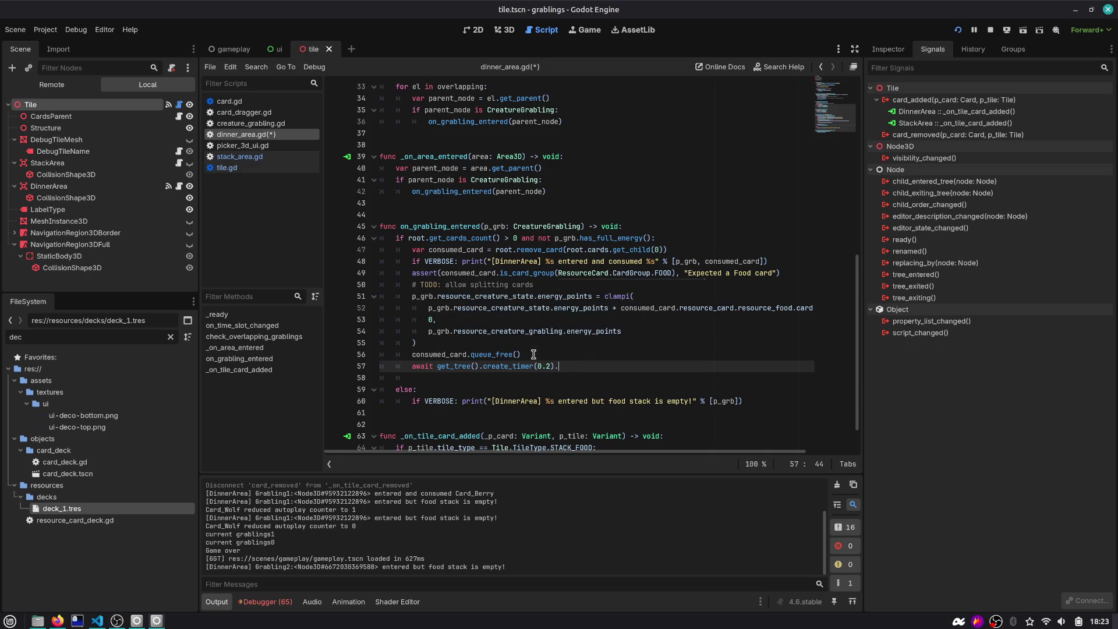
key(Return)
Add p_grb.change_state(CreatureGrabling.CreatureState.NAVIGATING_MAP) after the wait
key(Return)
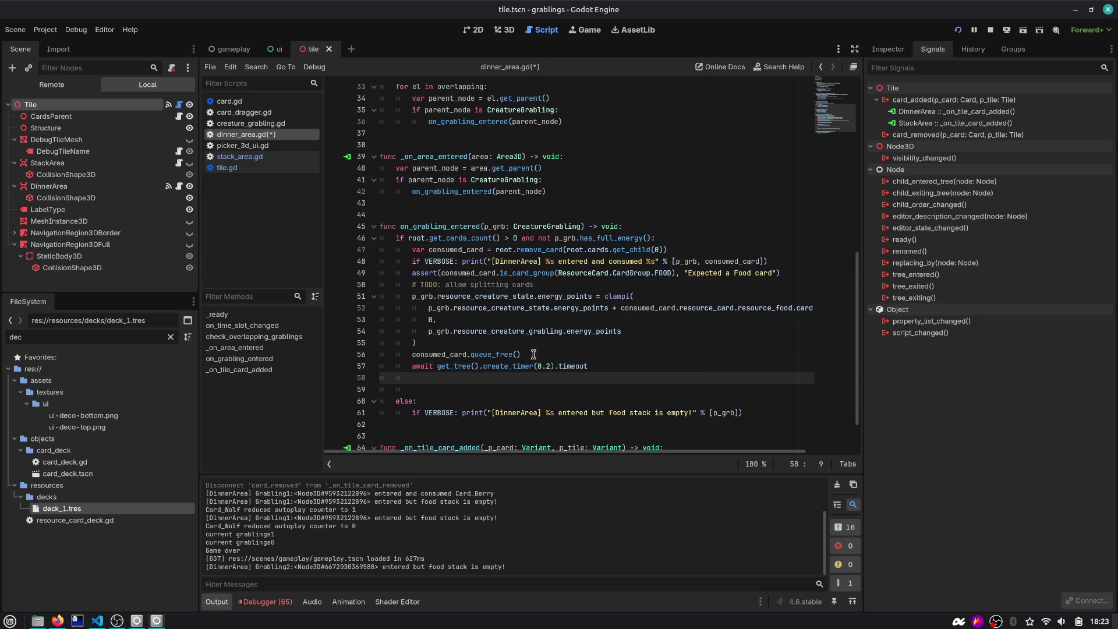
text(p_grb.cha)
key(Return)
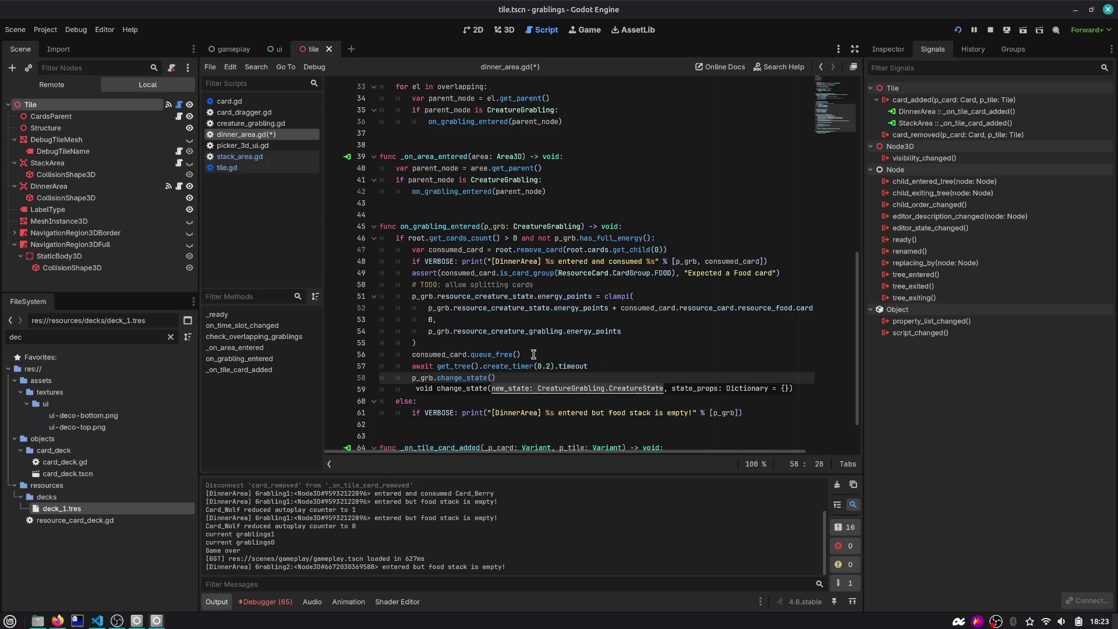
text(Creatu)
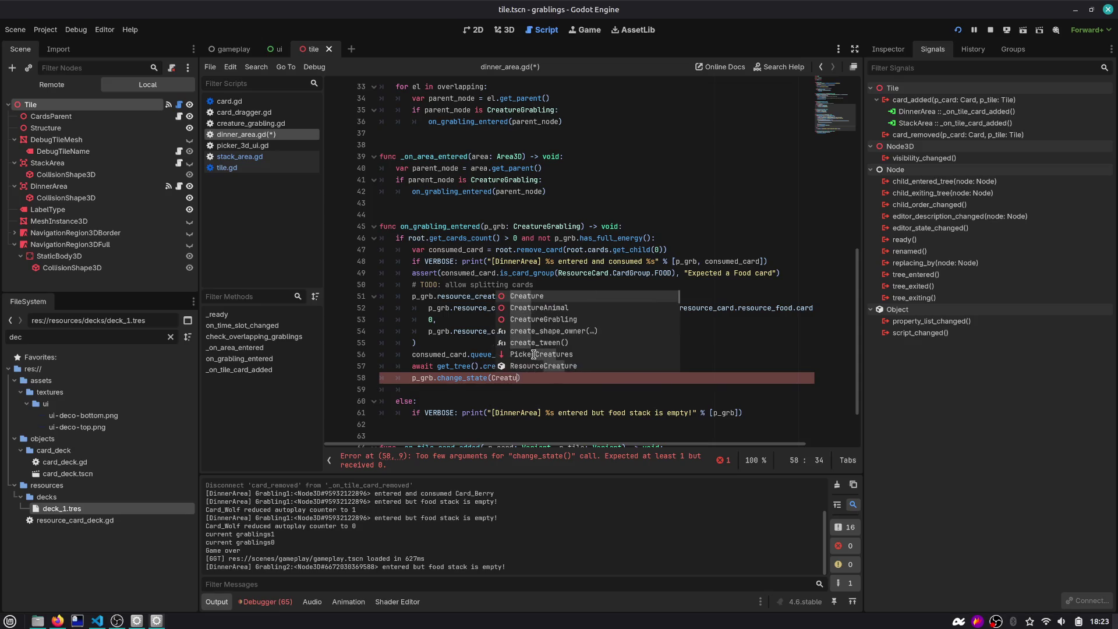
text(reG)
key(Return)
text(.)
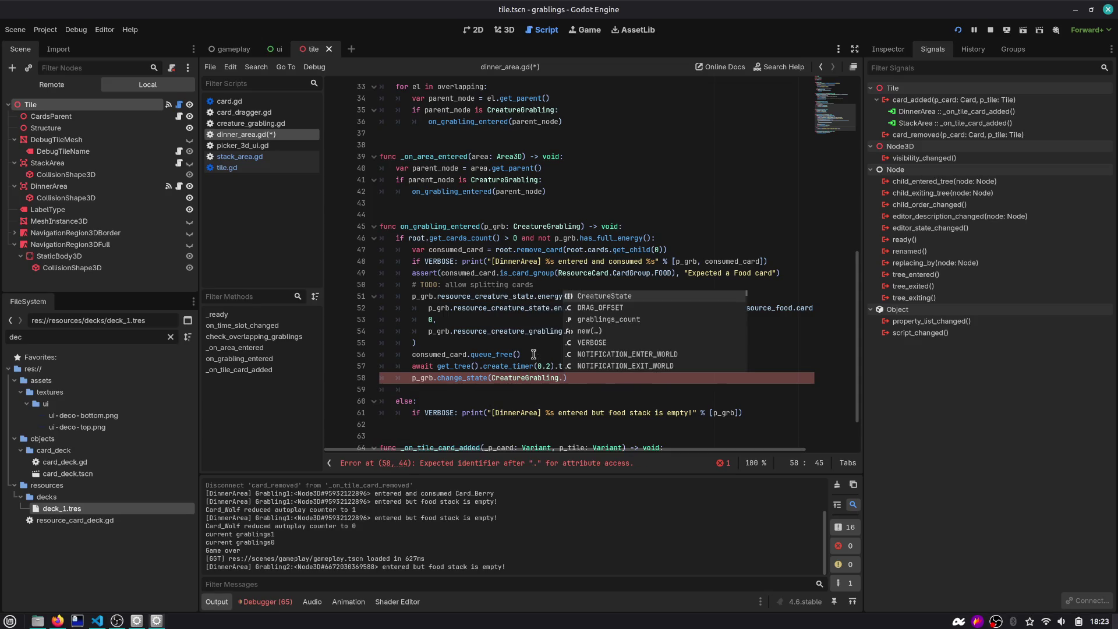
key(Return)
text(.)
key(Down)
key(Down)
key(Down)
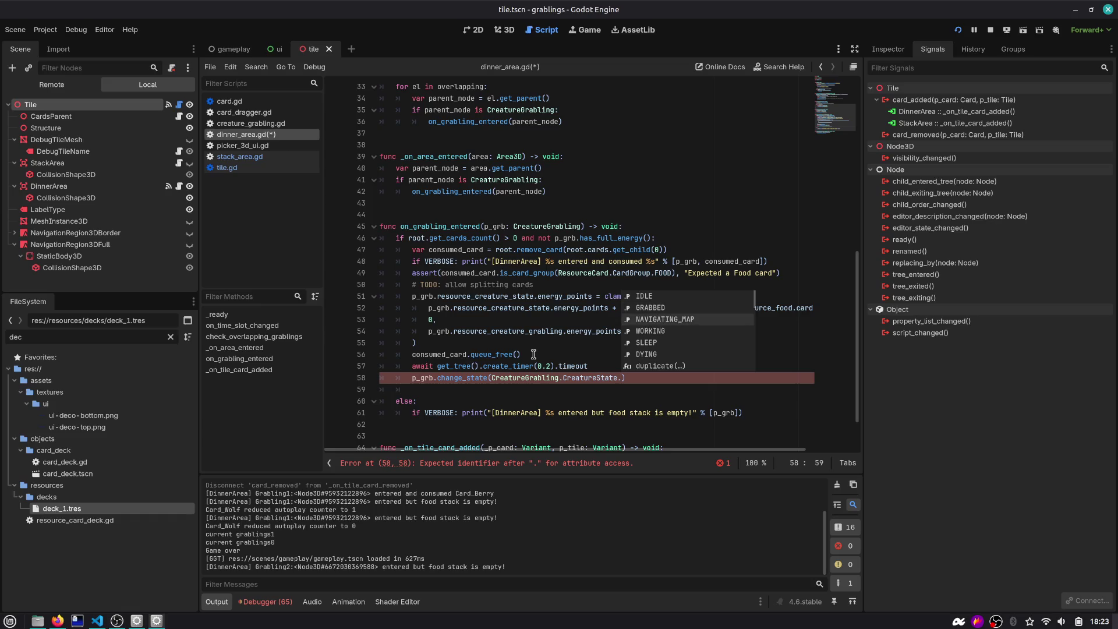
key(Down)
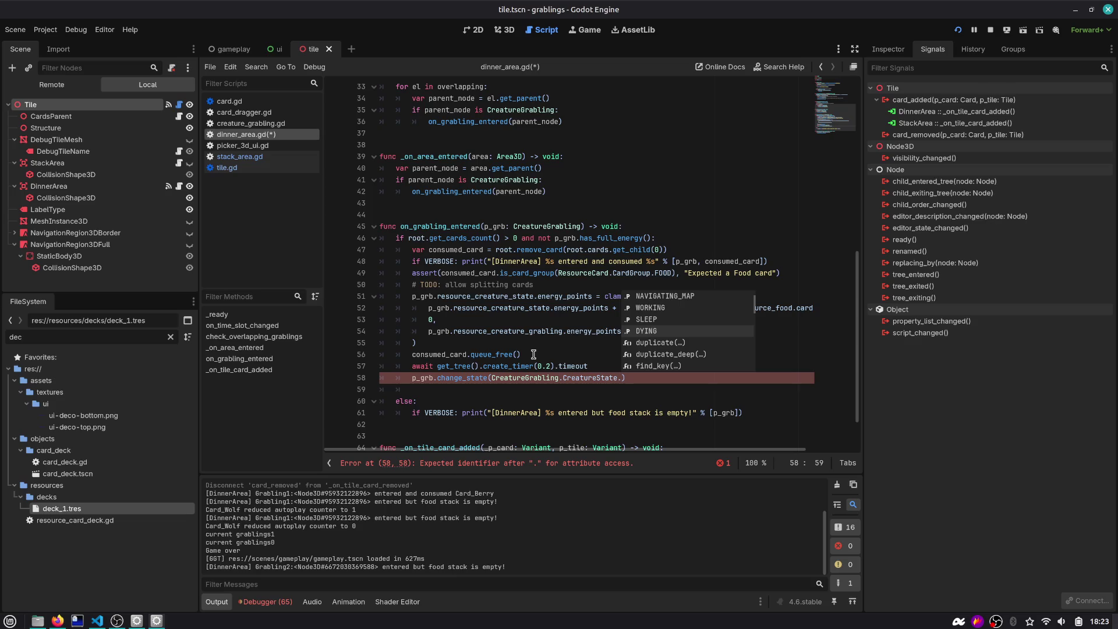
key(Up)
key(Up)
key(Up)
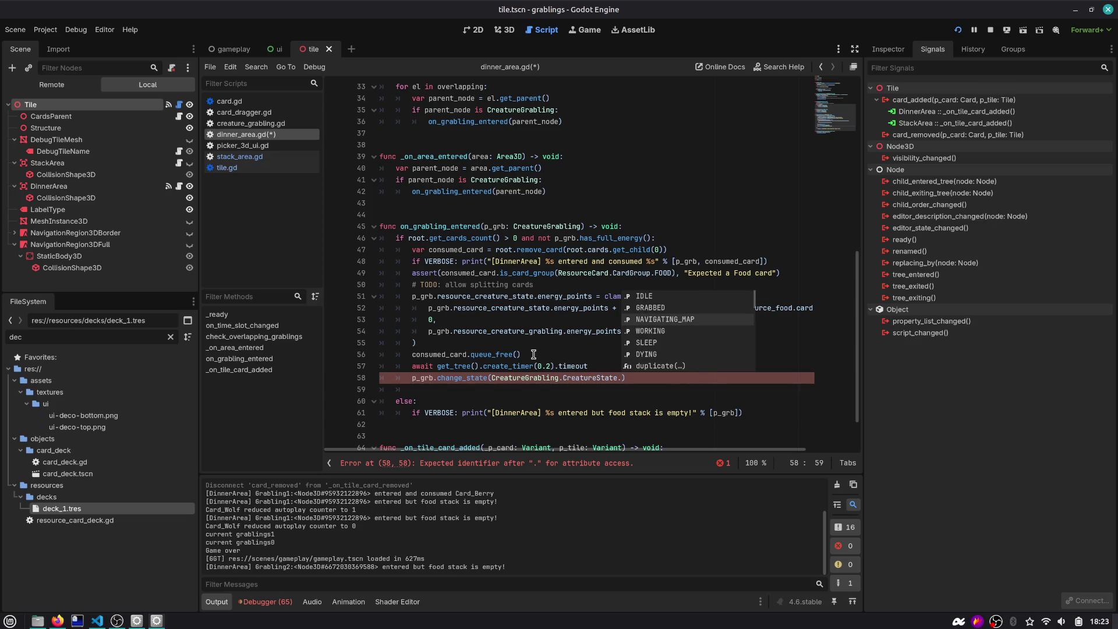
key(Return)
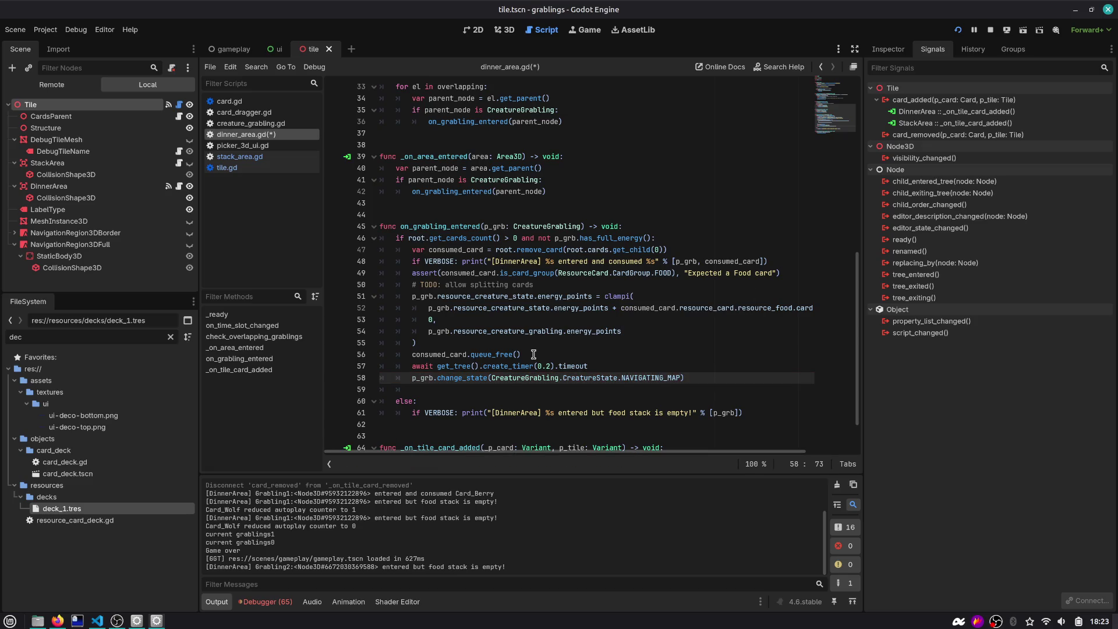
key(ctrl+alt+o)
Find creature_grabling.gd by searching 'grabling' in Quick Open and open it
text(creature)
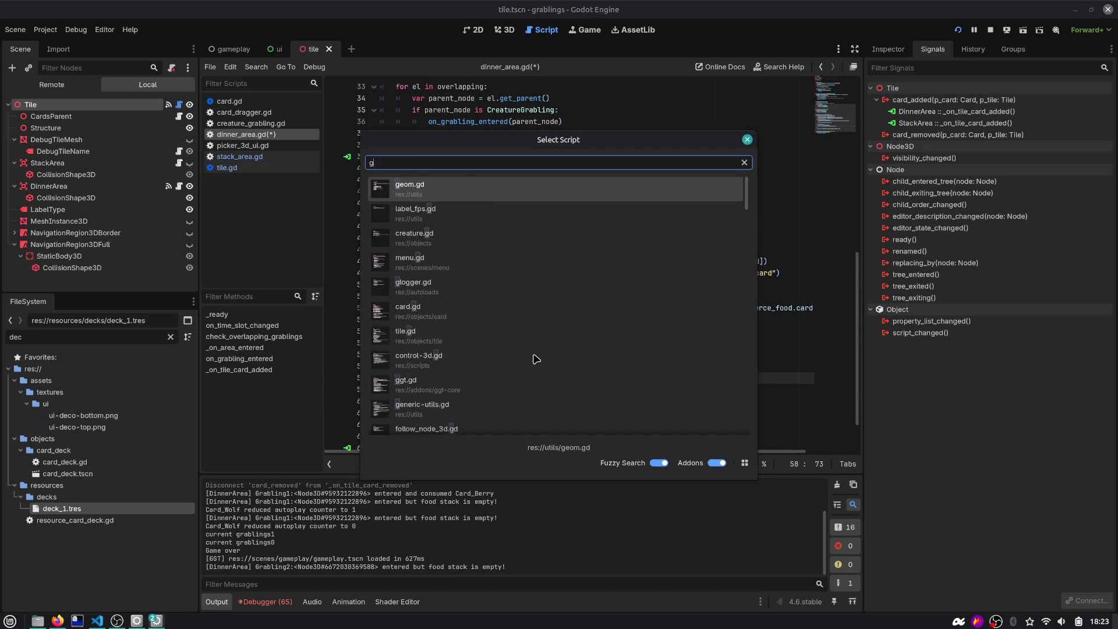
key(Down)
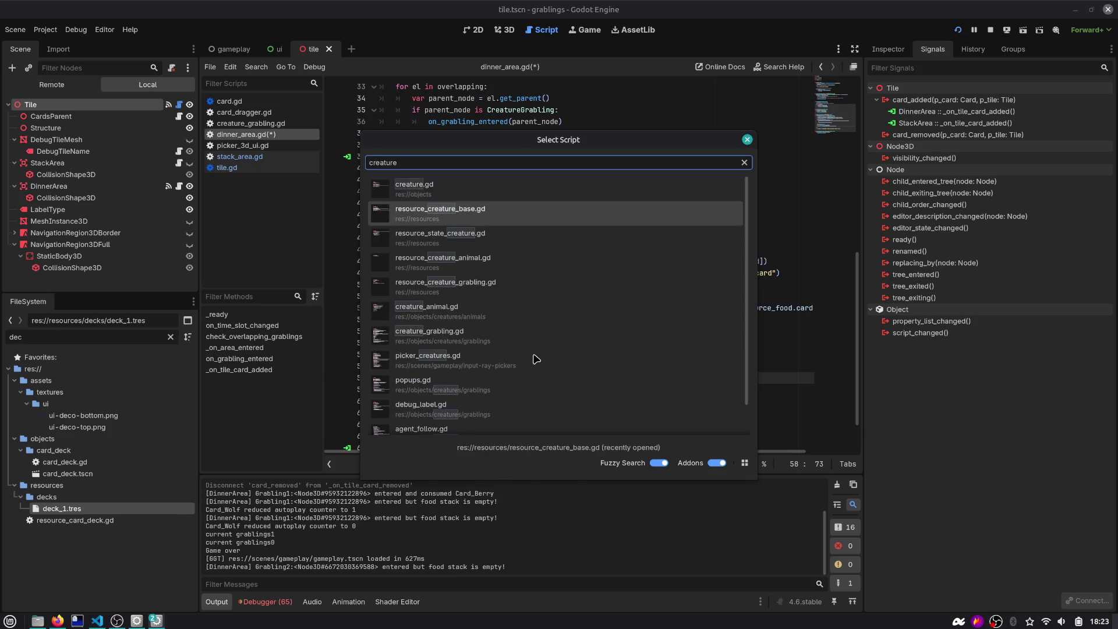
key(ctrl+a)
text(grabling)
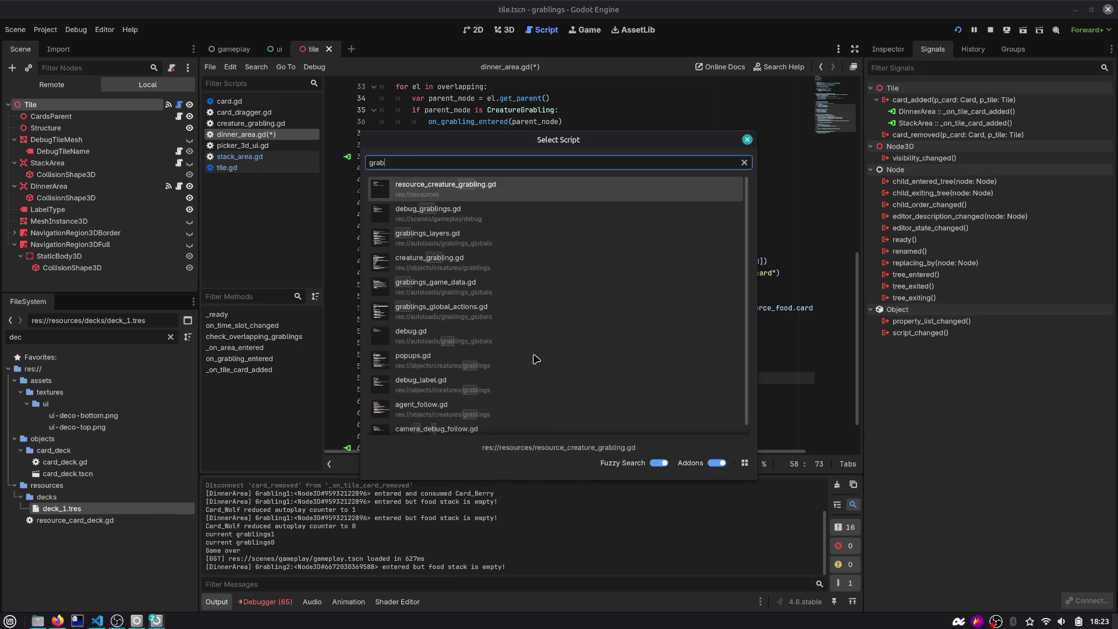
key(Down)
key(Down)
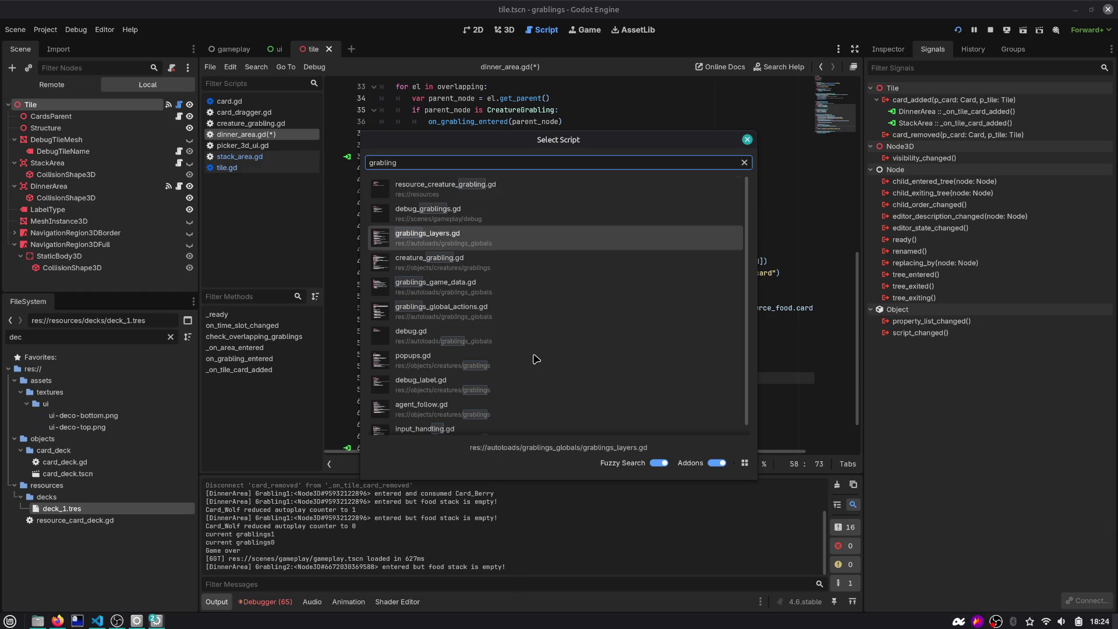
key(Down)
key(Return)
Search 'bonfire' to reach routine_sleep and add blank lines below it
key(ctrl+f)
text(bonfire)
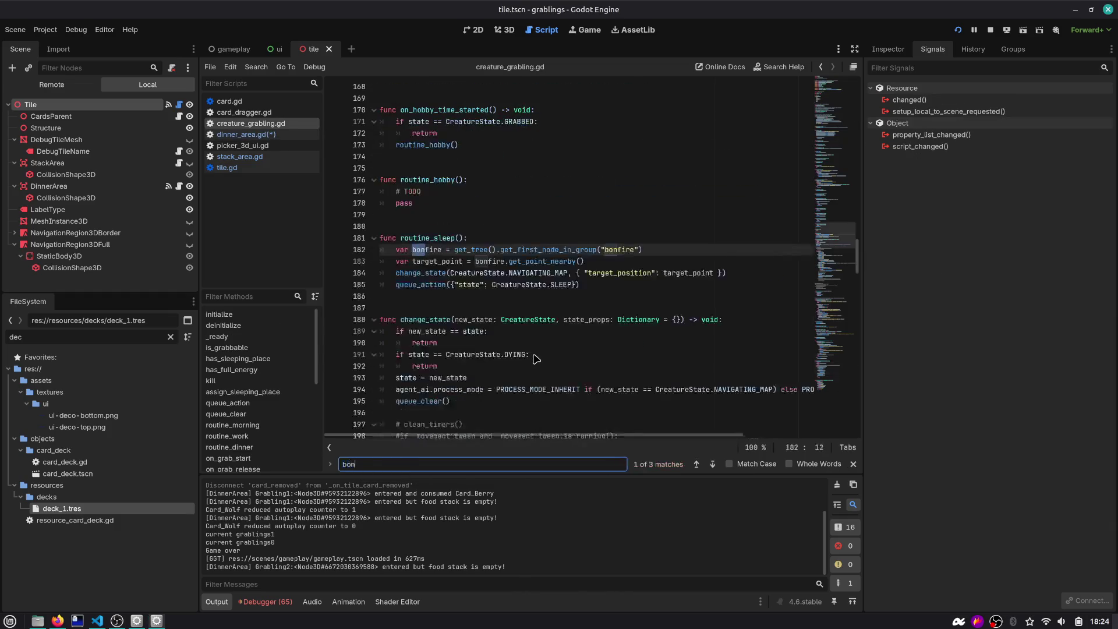
key(Return)
key(Return)
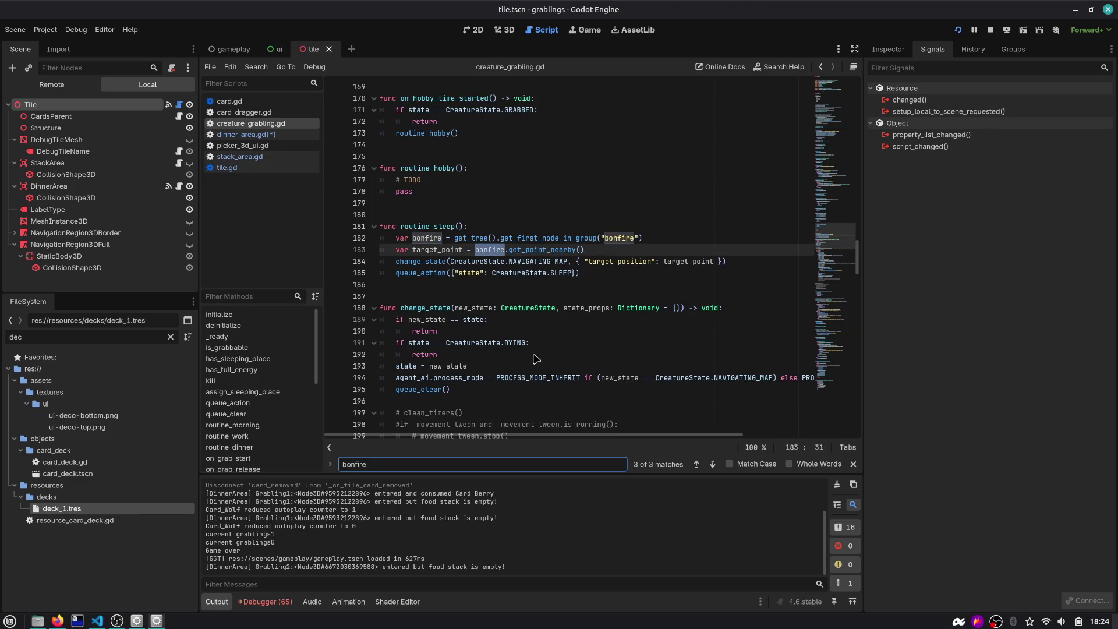
click(515, 288)
key(Return)
key(Return)
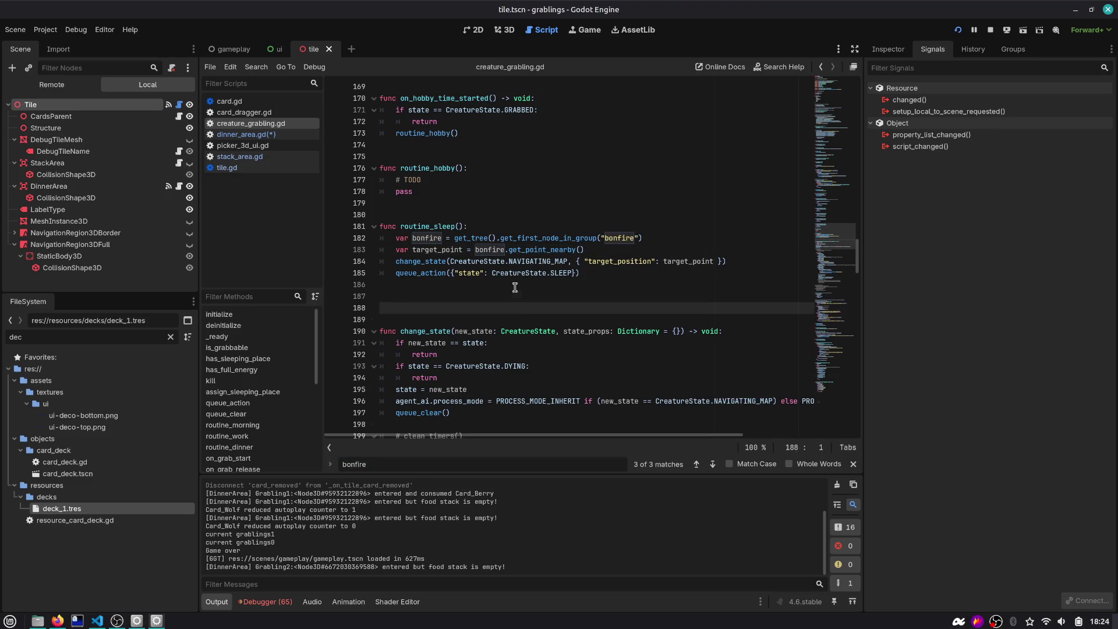
Declare go_to_bonfire() and paste the bonfire navigation lines from routine_sleep beneath it
text(func go_to_)
text(bonfire():)
key(Return)
key(Up)
key(Up)
key(Up)
key(End)
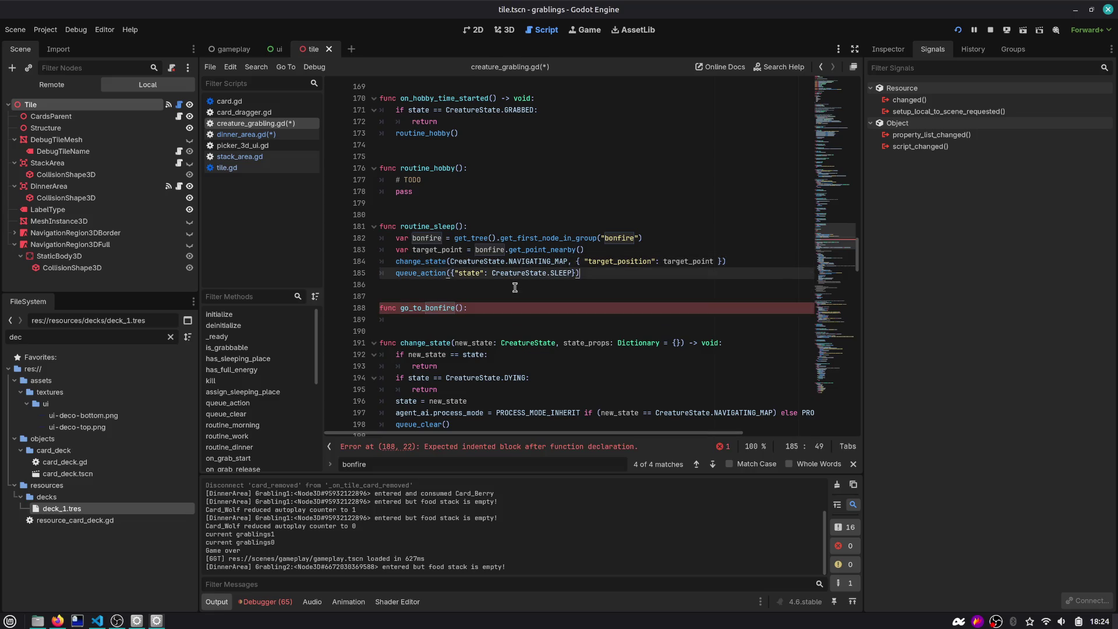
key(shift+Up)
key(shift+Up)
key(shift+Up)
key(shift+Up)
key(shift+Down)
key(shift+Down)
key(ctrl+c)
key(Down)
key(Down)
key(Home)
key(Down)
key(Down)
key(Down)
key(ctrl+v)
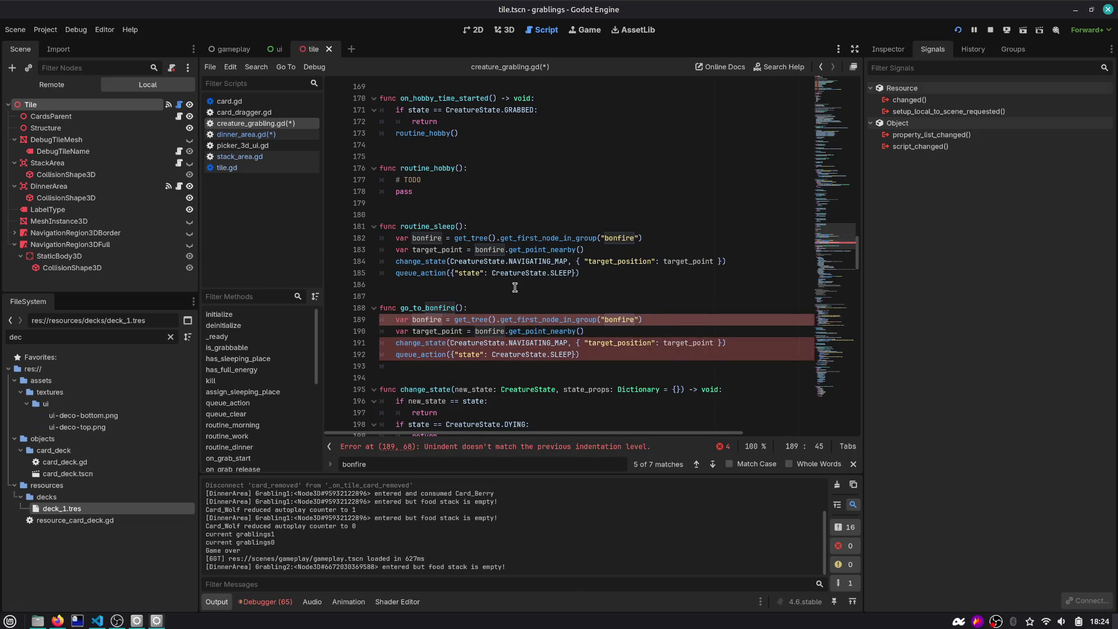
Tidy the pasted code, deleting the queue_action line and extra blank line, and save
key(ctrl+Left)
key(Down)
key(ctrl+shift+Right)
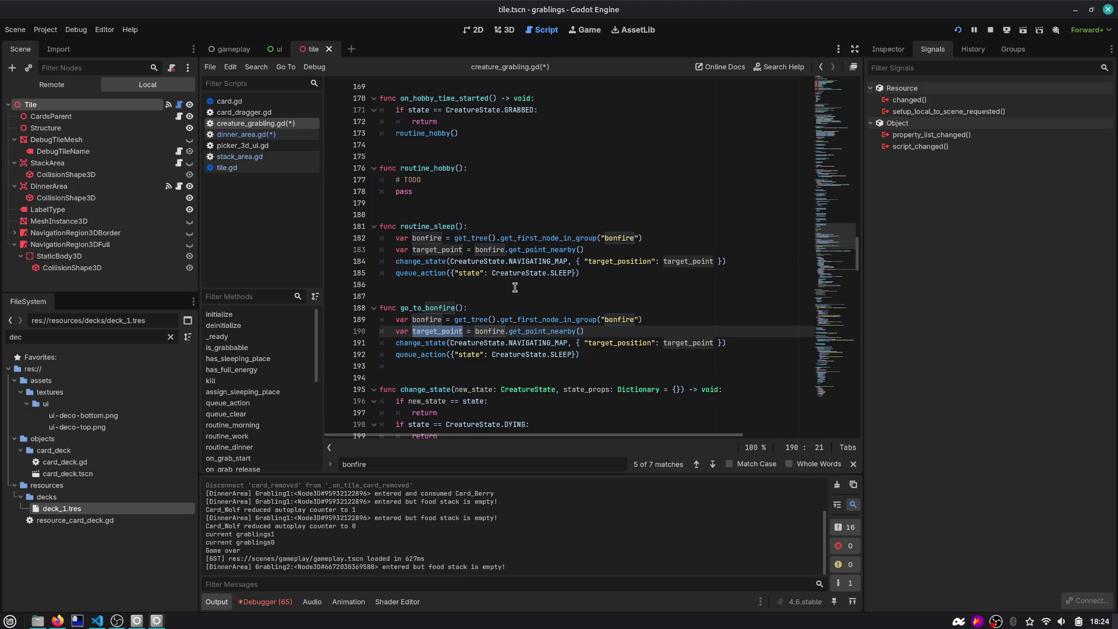
key(Down)
key(ctrl+Right)
key(ctrl+Right)
key(ctrl+Right)
key(Home)
key(ctrl+shift+Right)
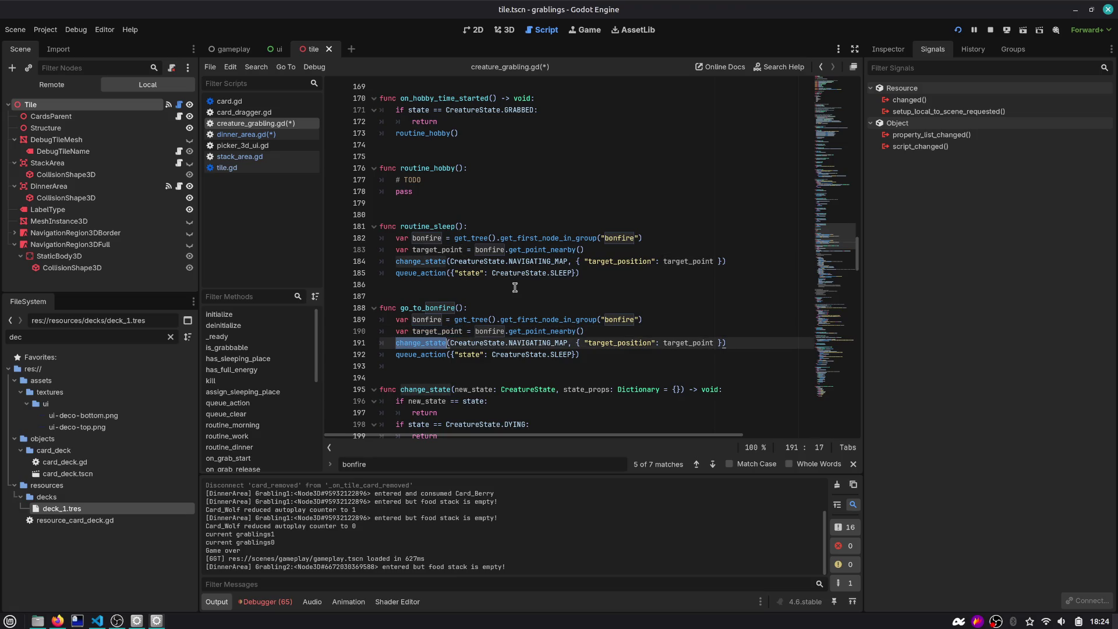
key(ctrl+Right)
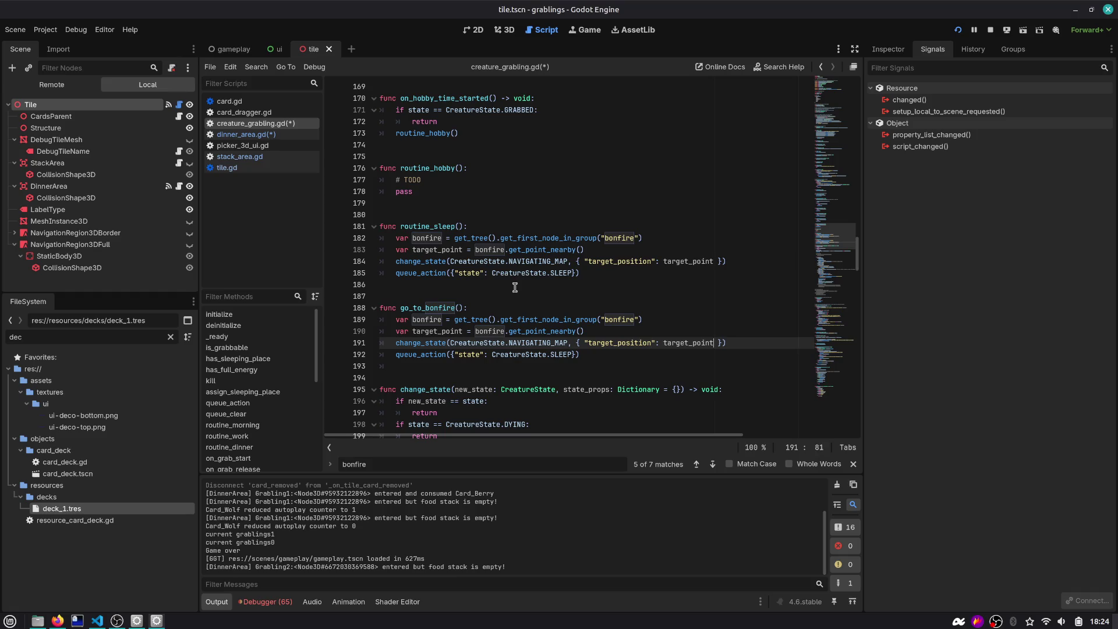
key(Down)
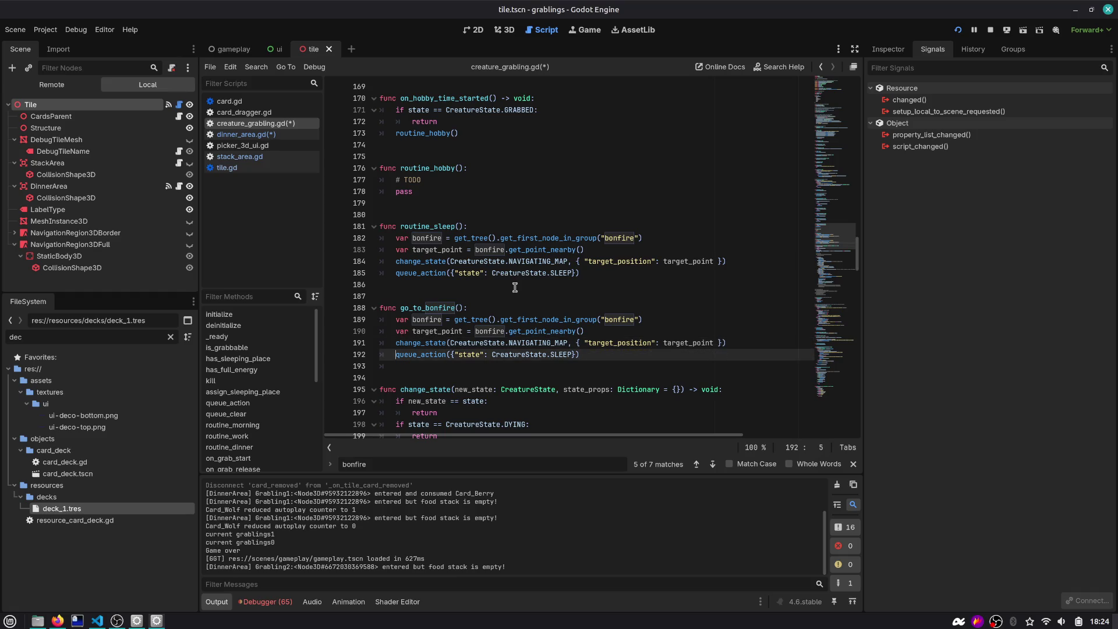
key(ctrl+shift+Right)
key(ctrl+shift+Right)
key(ctrl+shift+Right)
key(BackSpace)
key(BackSpace)
key(ctrl+s)
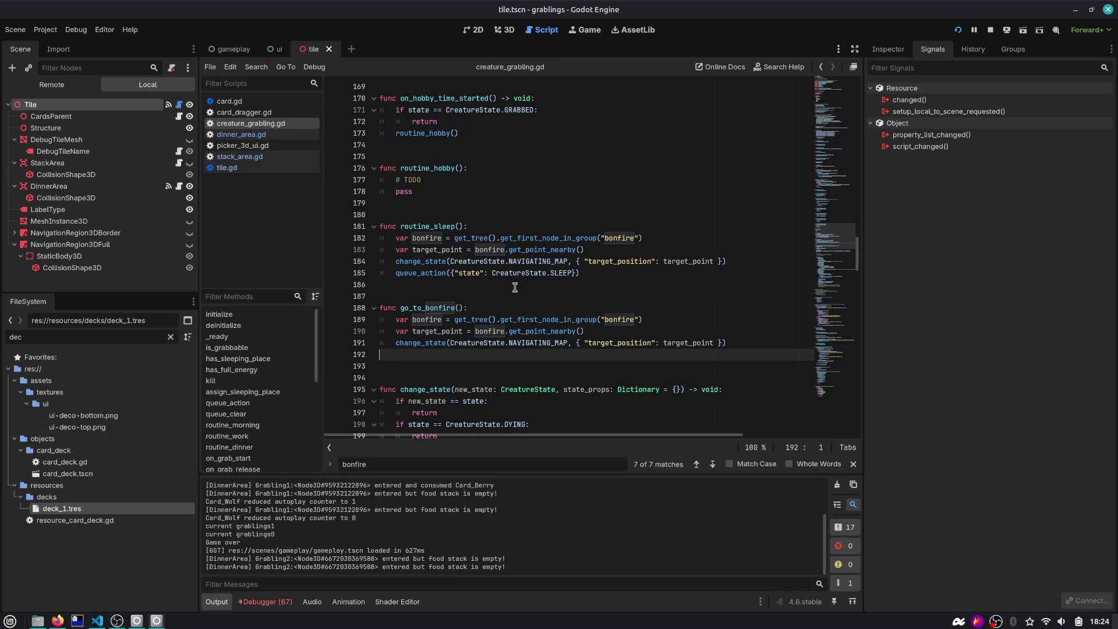
key(Delete)
key(Up)
key(Up)
key(Up)
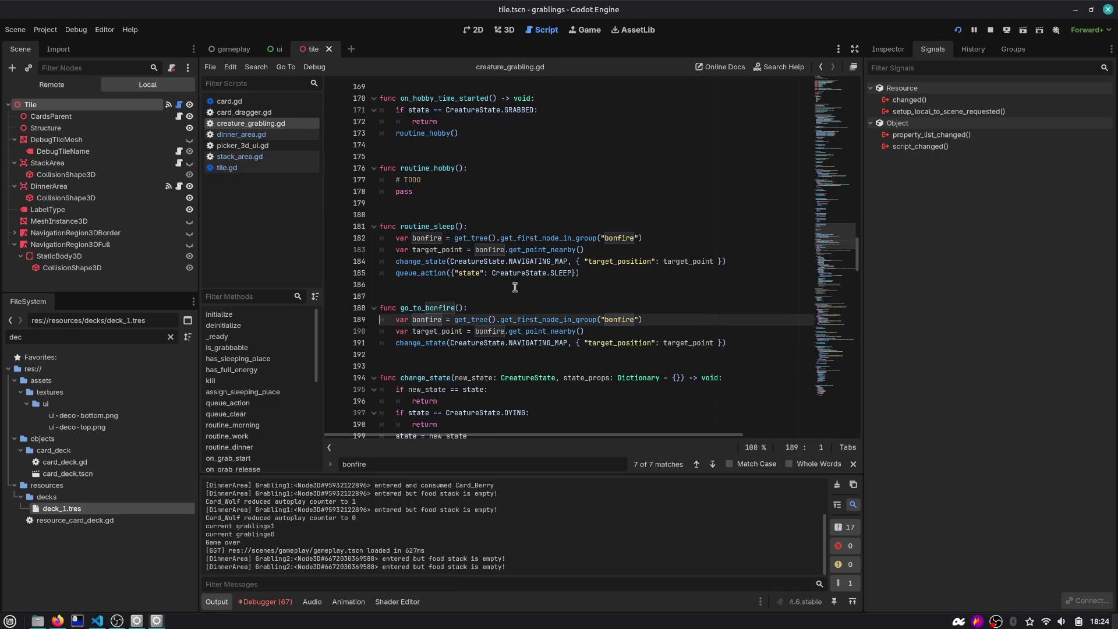
Replace the bonfire navigation lines in routine_sleep with a go_to_bonfire() call
key(Up)
key(Up)
key(Up)
key(End)
key(shift+Up)
key(shift+Up)
key(shift+Home)
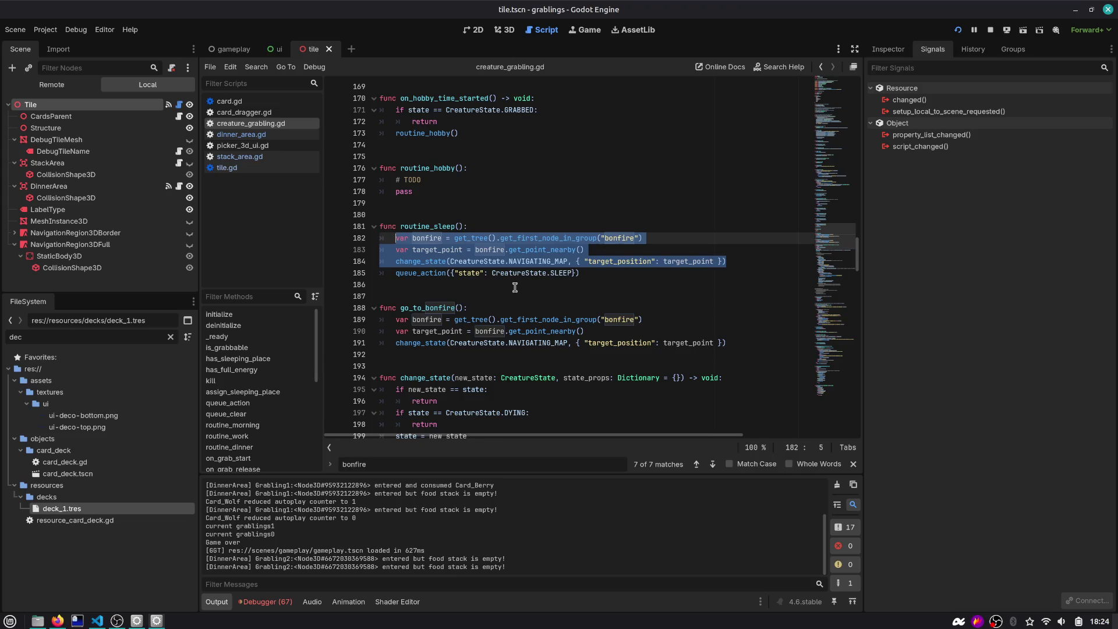
text(g)
key(Return)
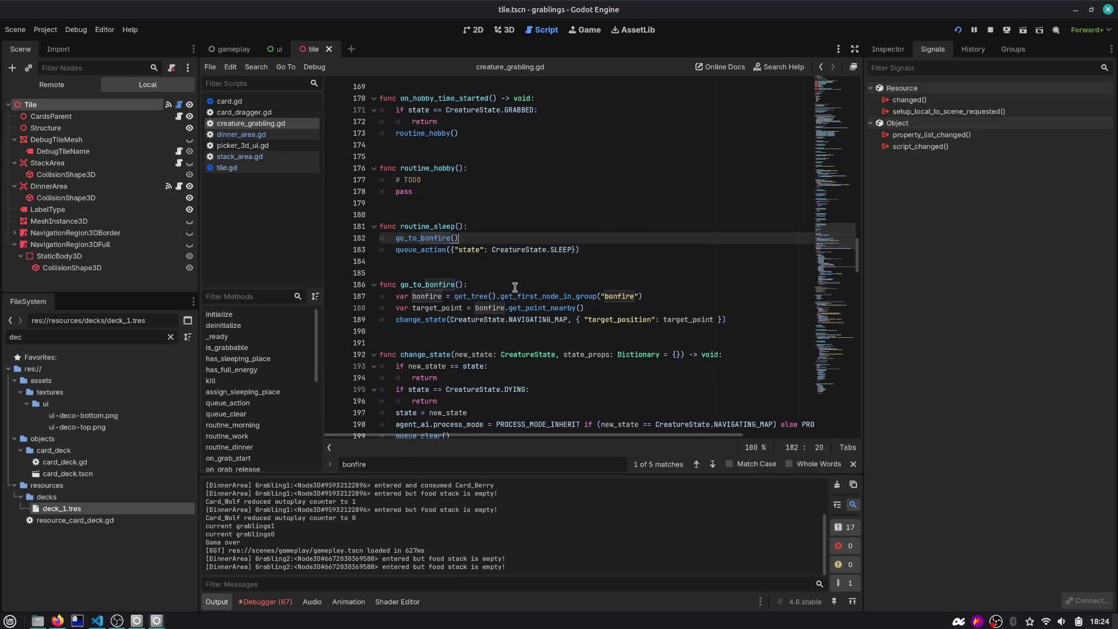
key(Escape)
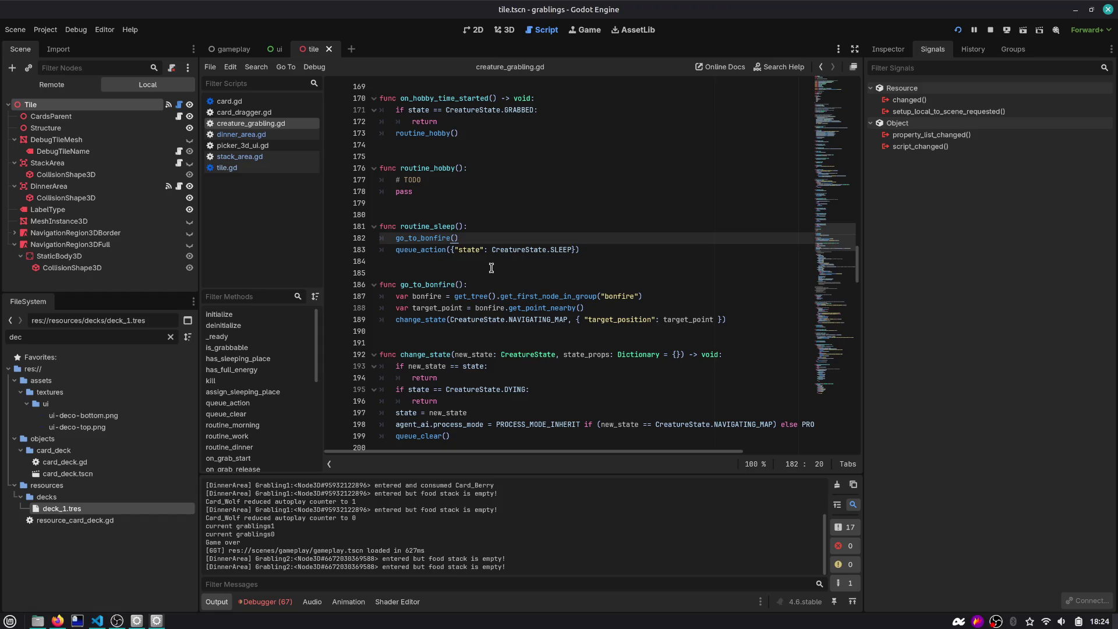
Select the whole go_to_bonfire function body
click(485, 337)
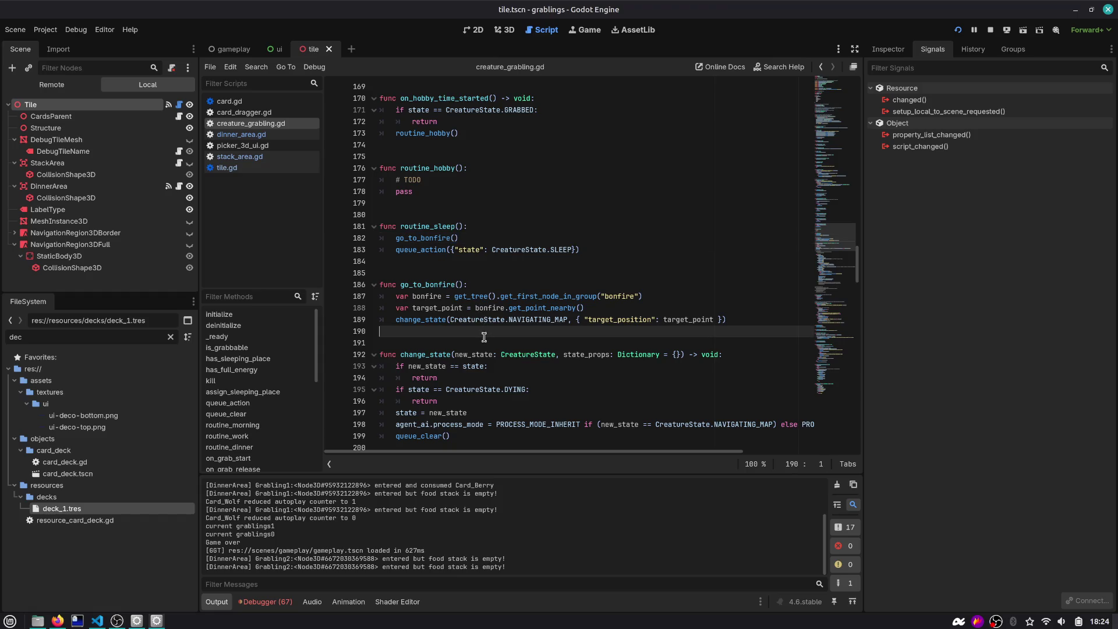
double_click(445, 288)
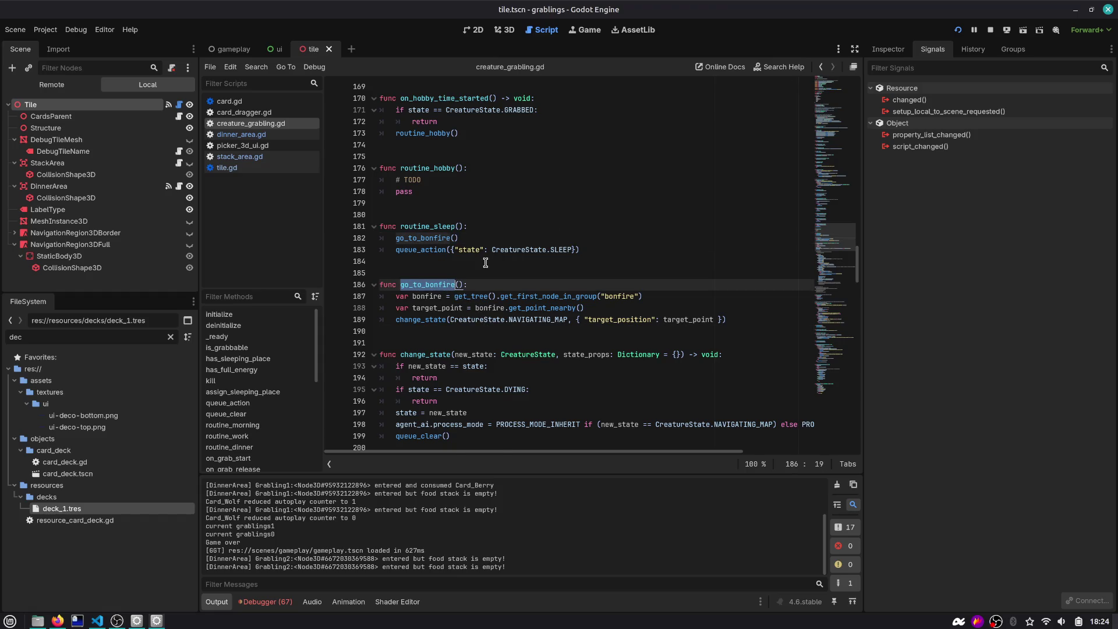
scroll(486, 263, down, 3)
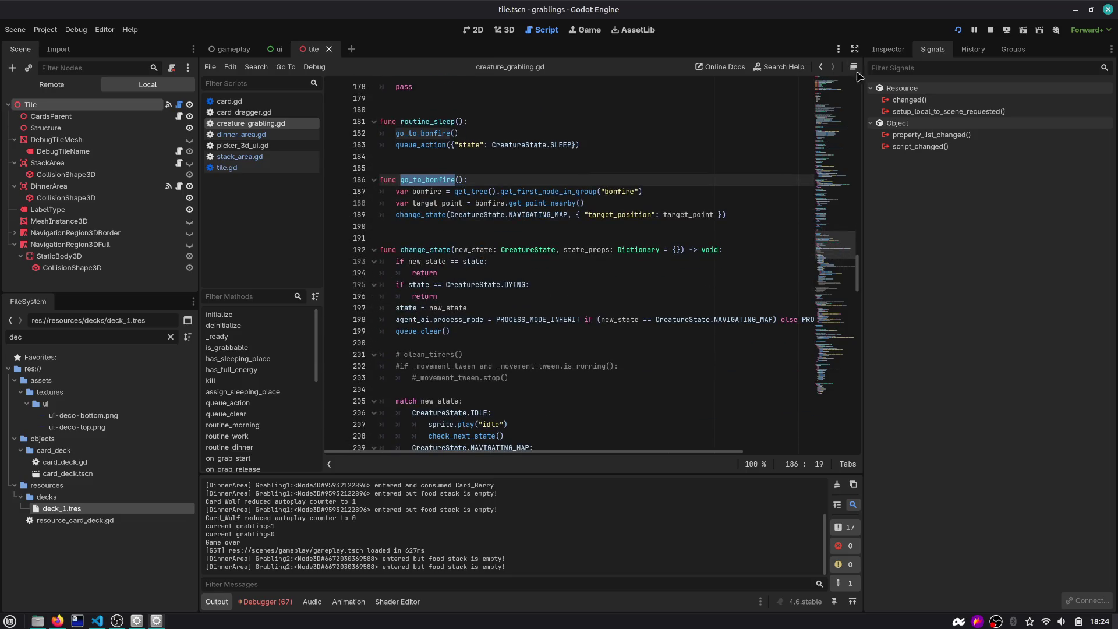
click(821, 67)
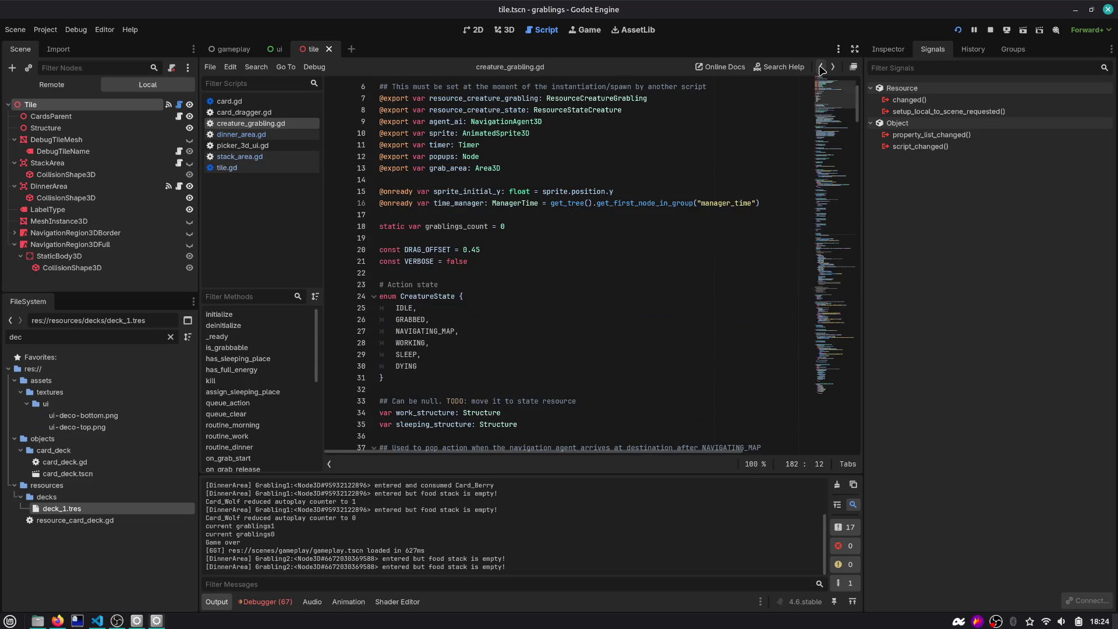
click(833, 67)
drag(743, 215, 380, 169)
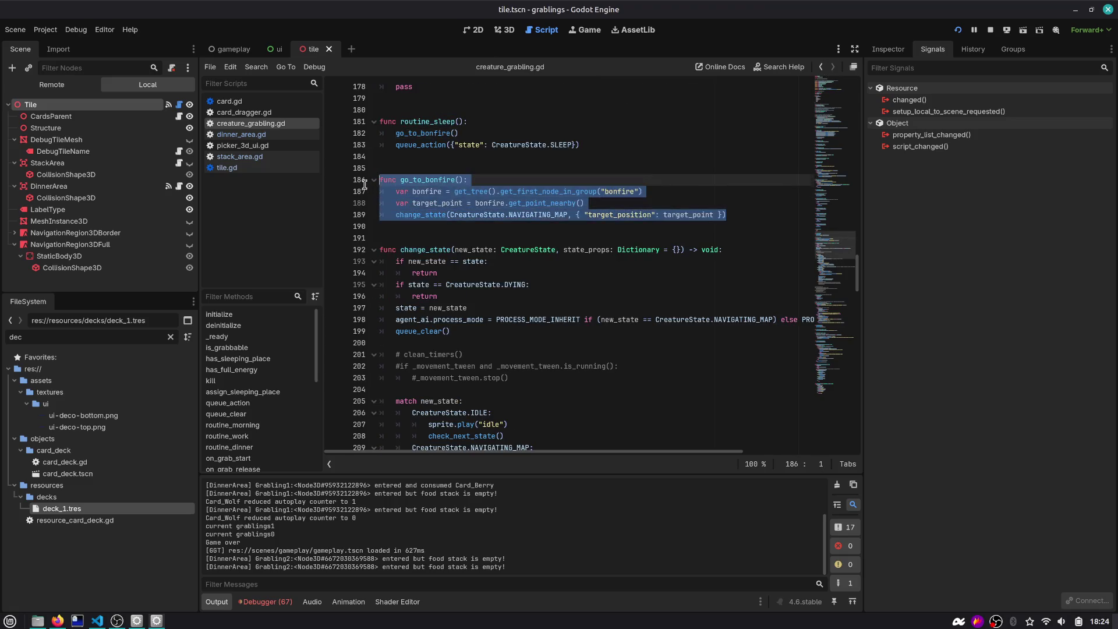
Remove go_to_bonfire, then review uses of change_state, check_next_state and set_work_structure
key(BackSpace)
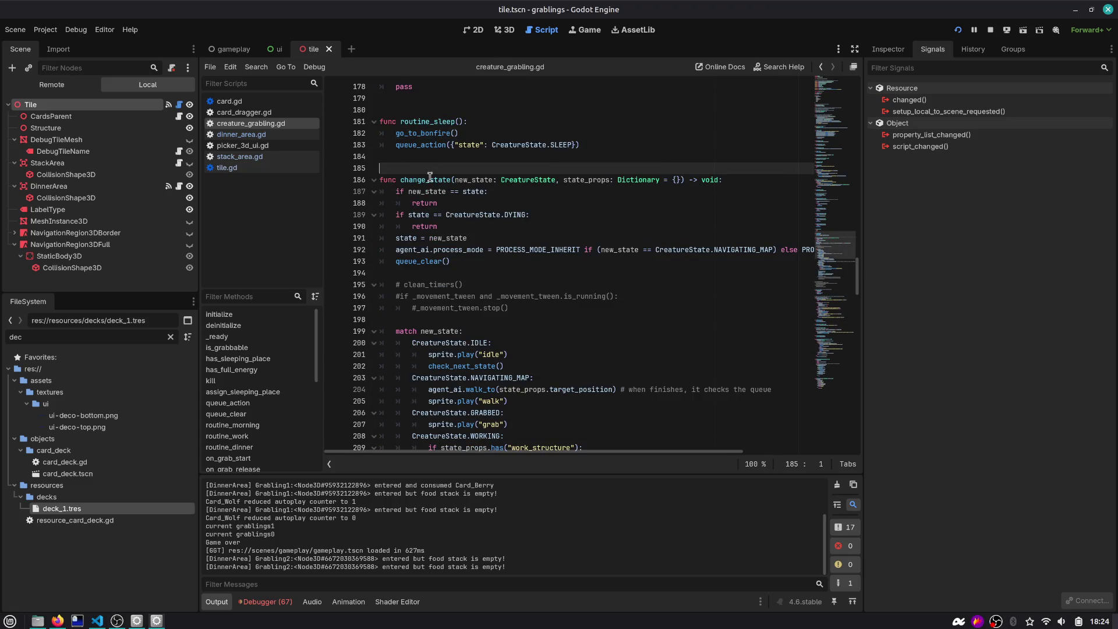
double_click(428, 179)
scroll(440, 266, down, 13)
scroll(440, 266, down, 5)
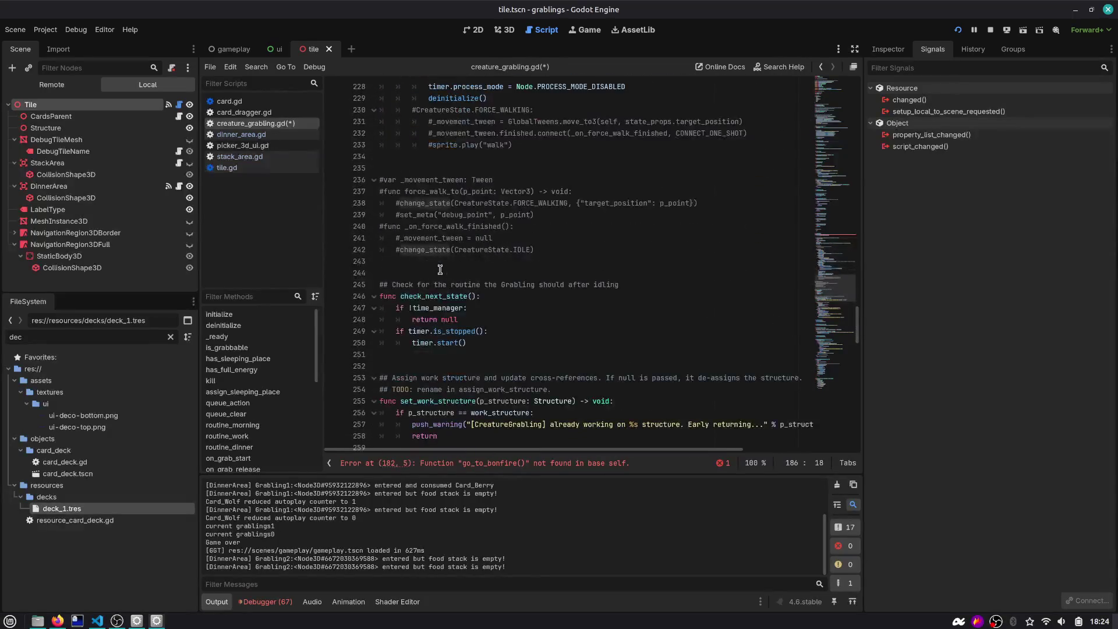
double_click(437, 228)
scroll(438, 228, down, 3)
double_click(439, 228)
scroll(441, 229, down, 4)
scroll(441, 229, down, 5)
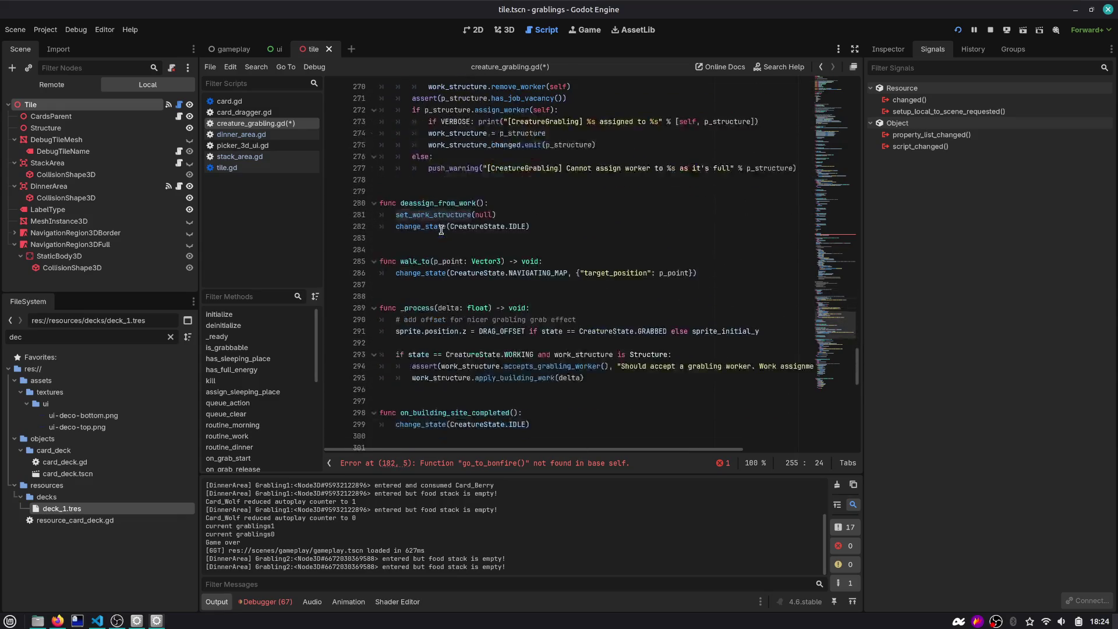
scroll(441, 229, down, 2)
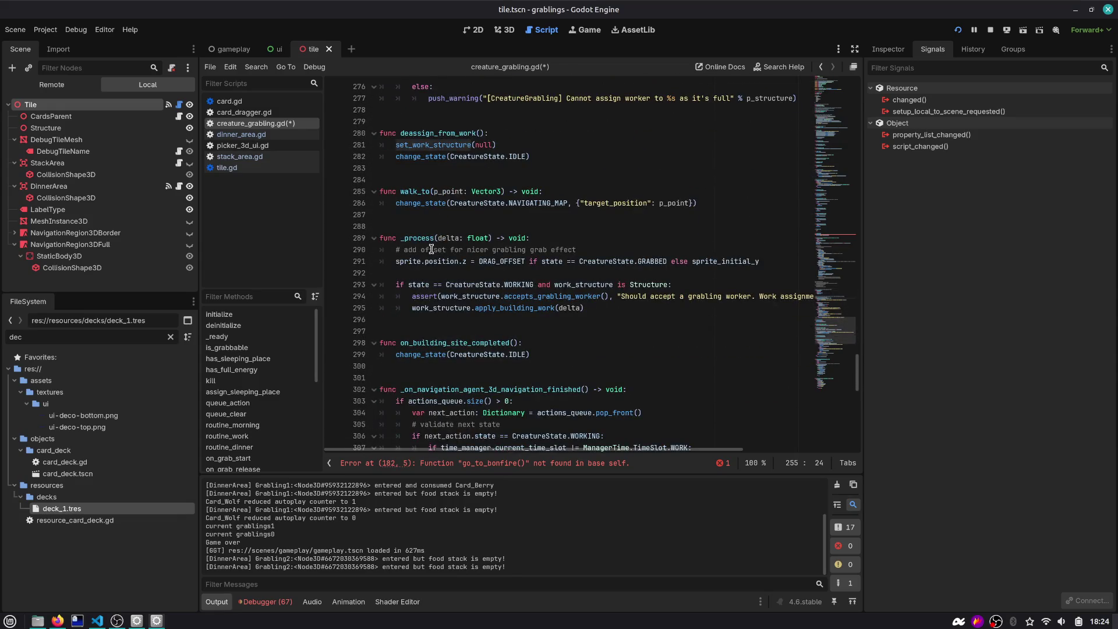
scroll(431, 250, down, 2)
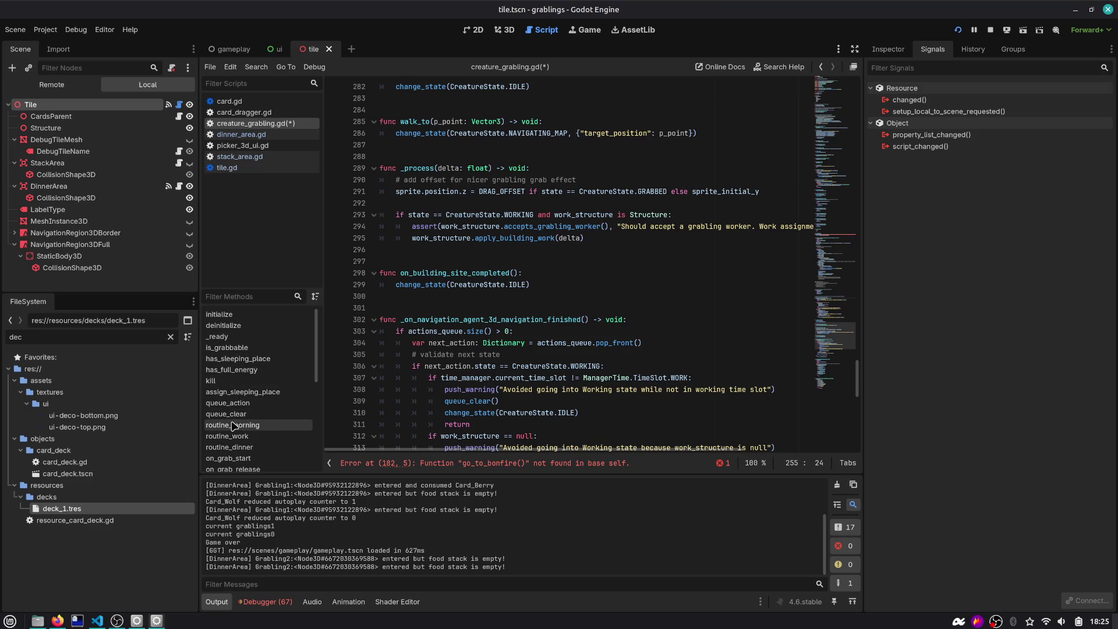
scroll(236, 408, down, 5)
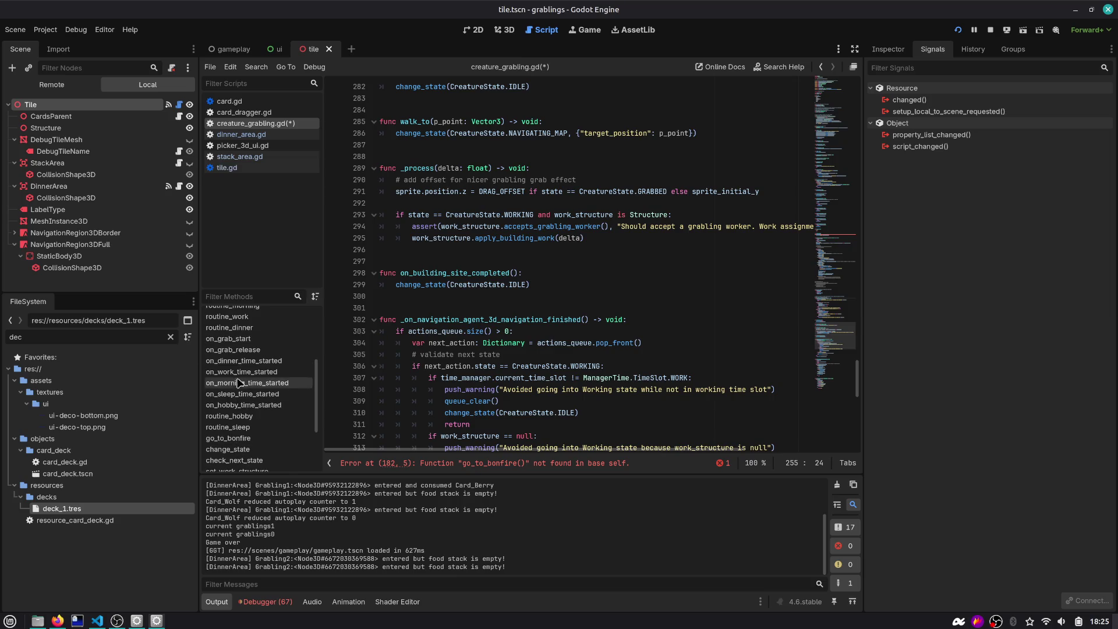
Restore the deleted go_to_bonfire function with undo
click(238, 328)
scroll(436, 274, up, 5)
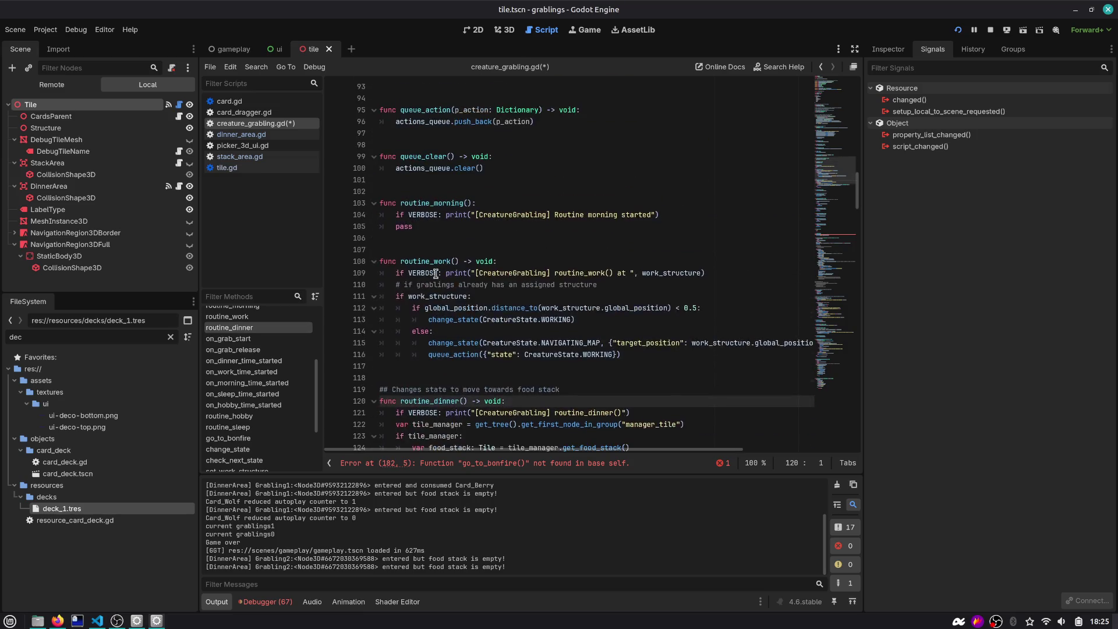
scroll(431, 256, up, 3)
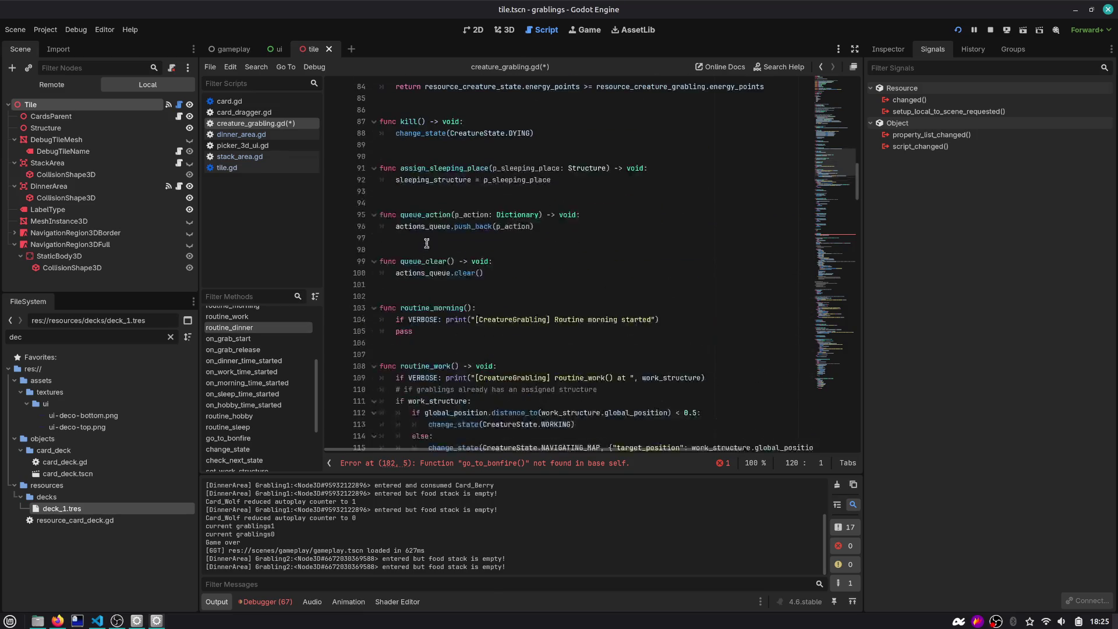
scroll(431, 251, up, 1)
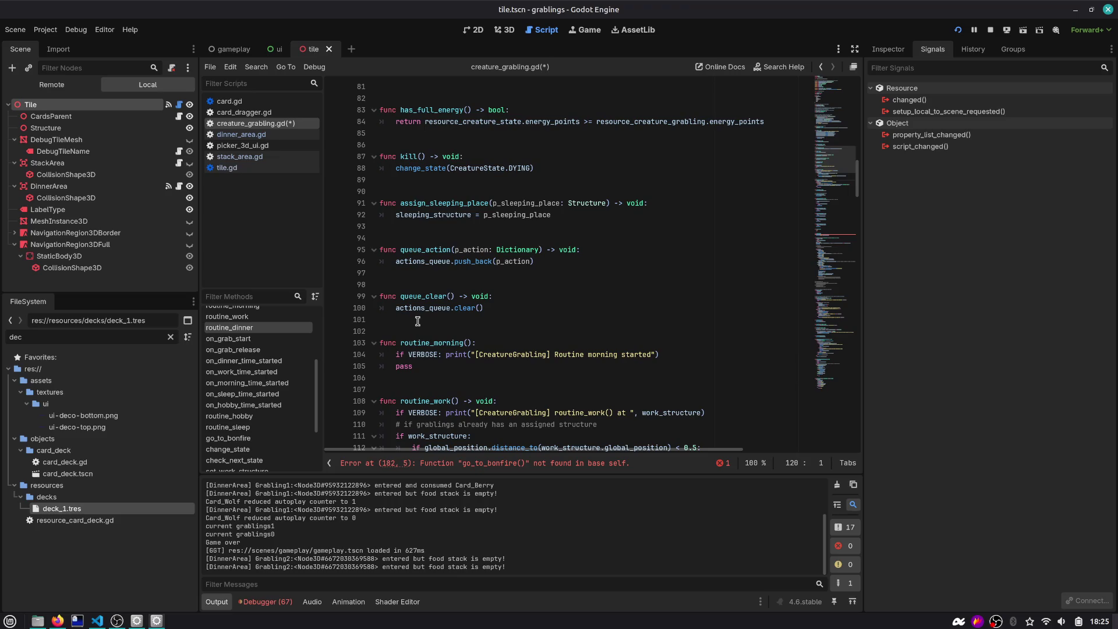
scroll(418, 321, up, 8)
scroll(417, 317, down, 9)
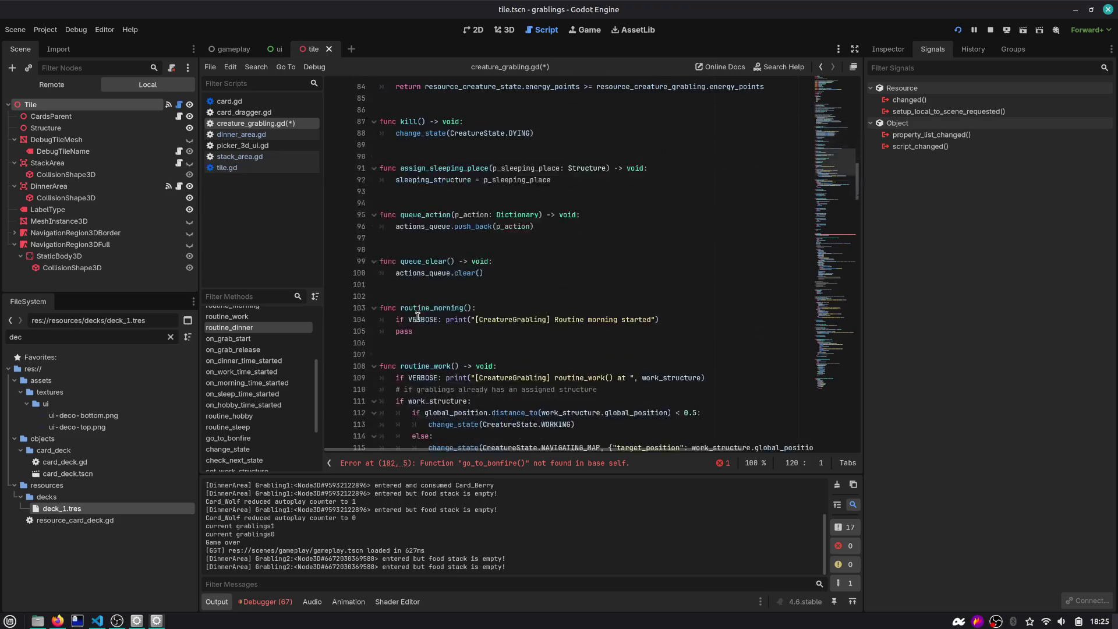
scroll(418, 317, down, 2)
key(Down)
key(Down)
key(Down)
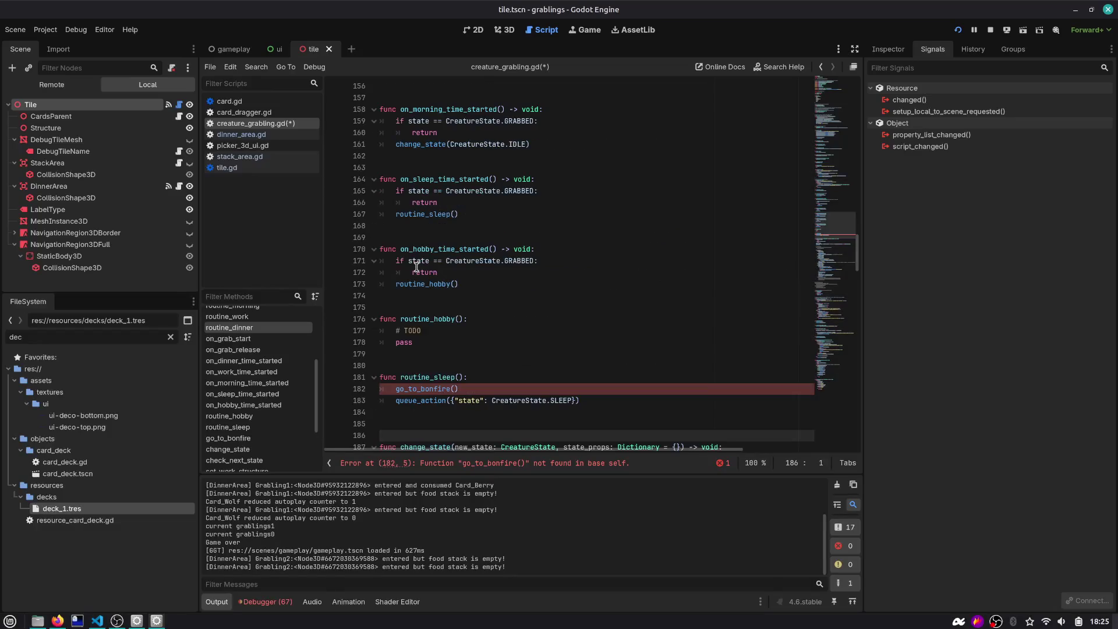
key(ctrl+z)
key(ctrl+z)
key(ctrl+z)
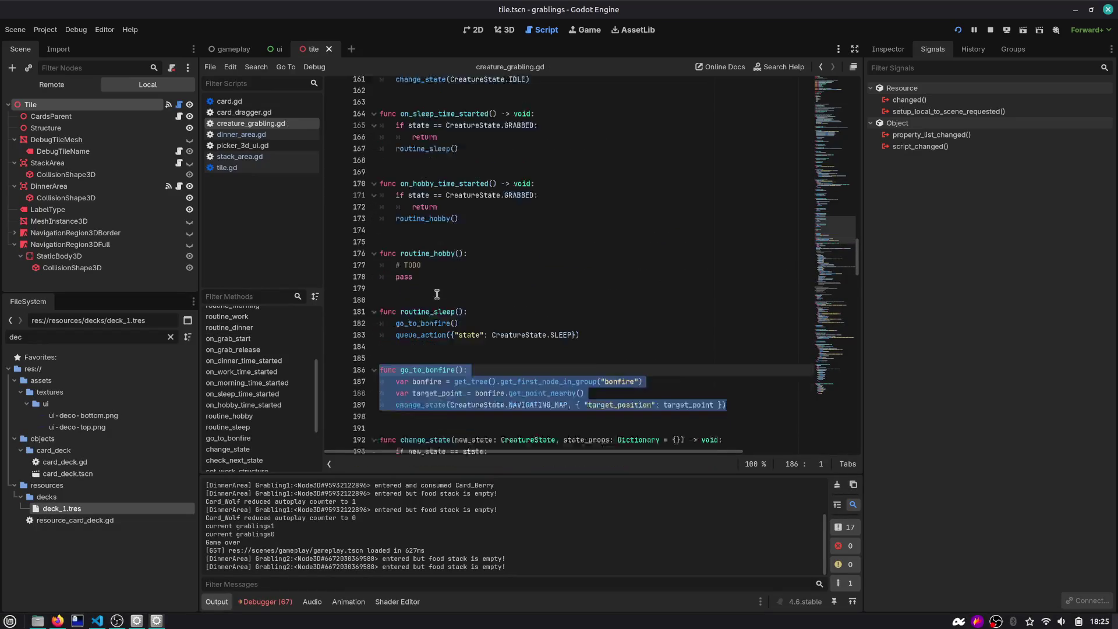
double_click(425, 215)
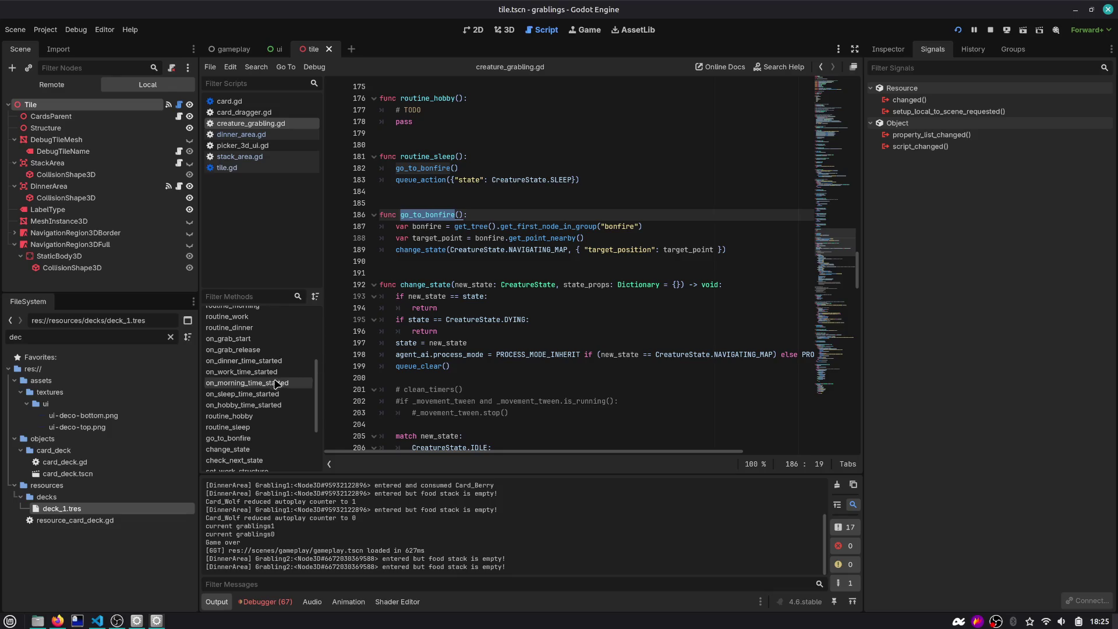
Move routine_hobby, routine_sleep and go_to_bonfire below routine_dinner and save
click(255, 330)
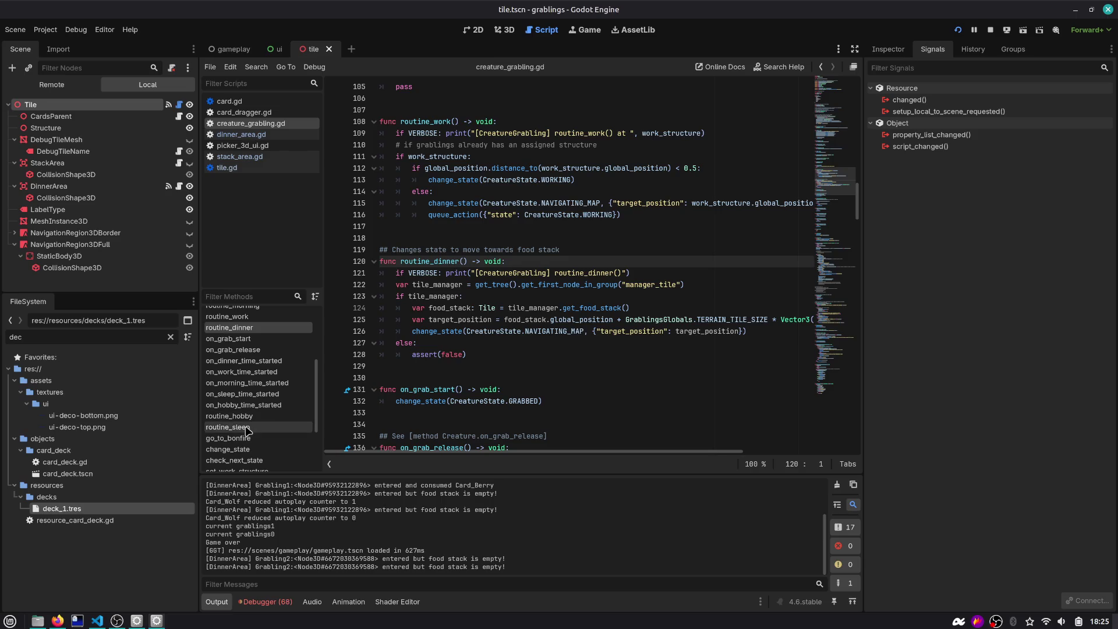
click(249, 417)
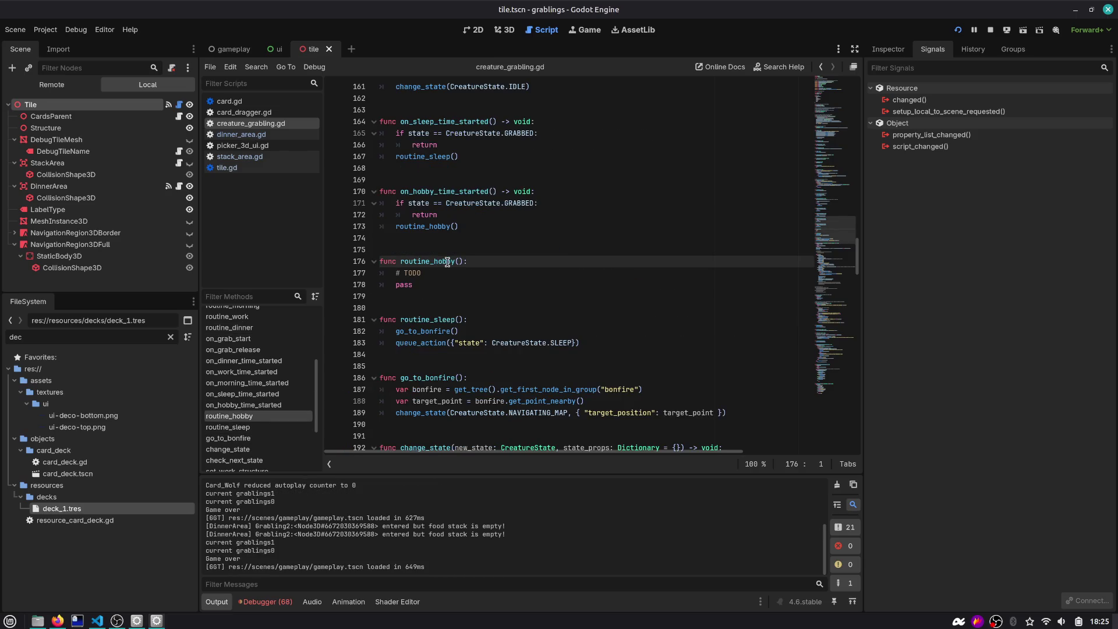
shift+click(414, 421)
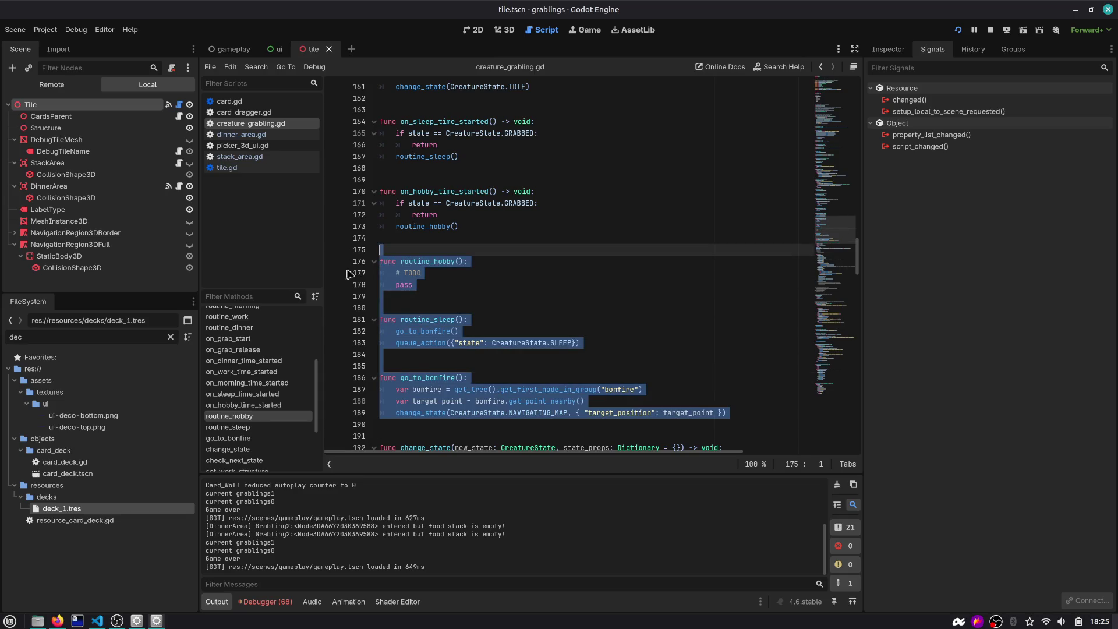
key(Delete)
click(303, 318)
scroll(396, 328, down, 5)
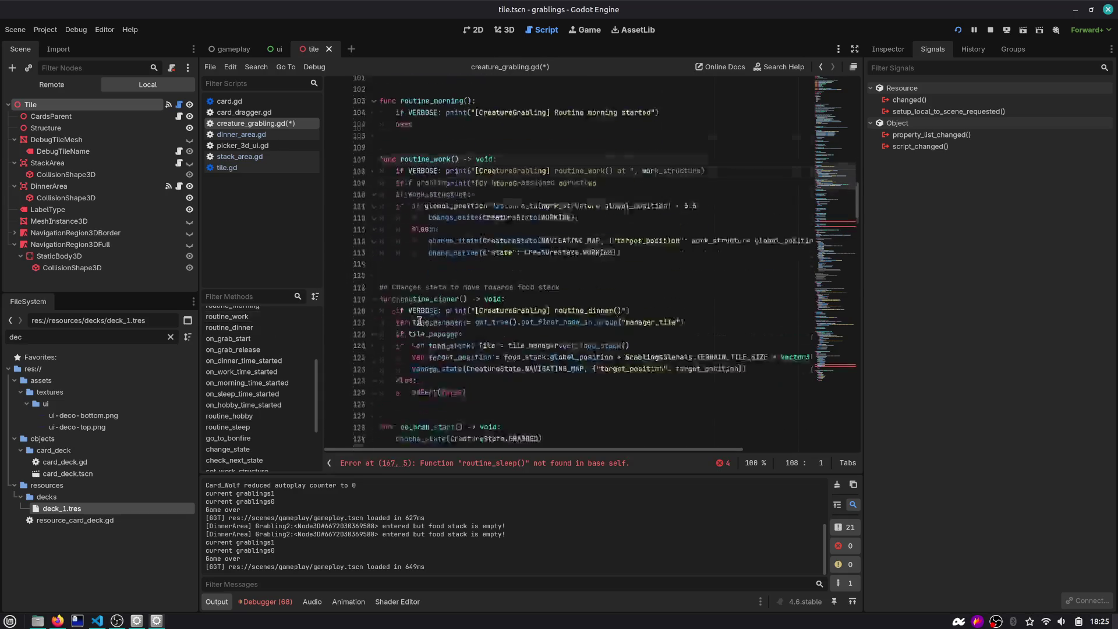
click(395, 328)
key(ctrl+v)
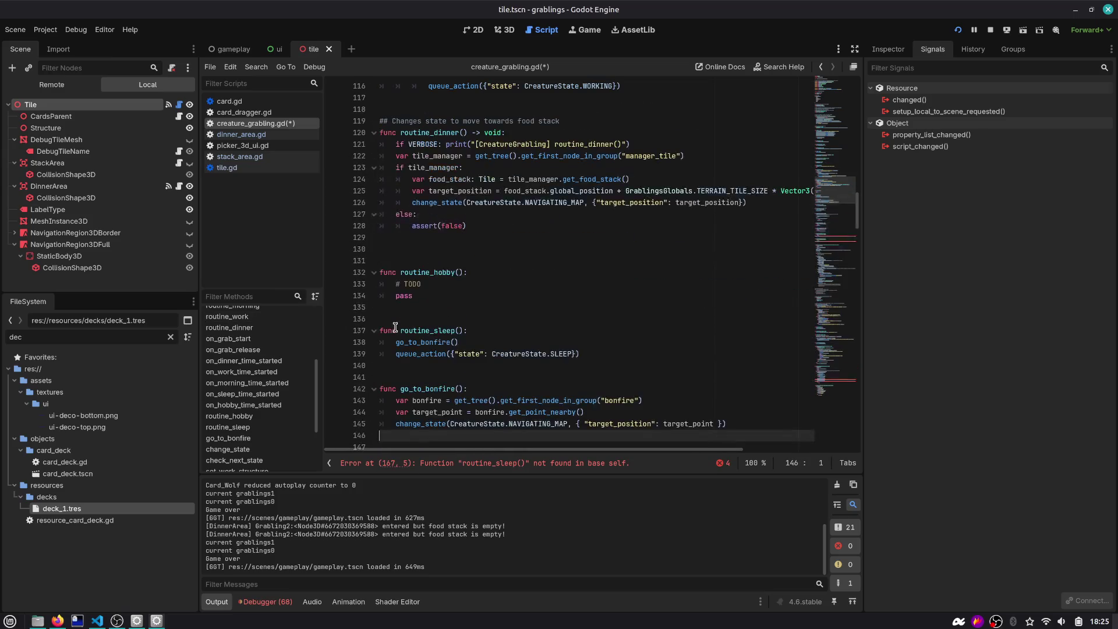
key(ctrl+s)
Remove the extra blank line above routine_hobby
click(430, 273)
drag(432, 296, 359, 272)
click(535, 239)
key(Delete)
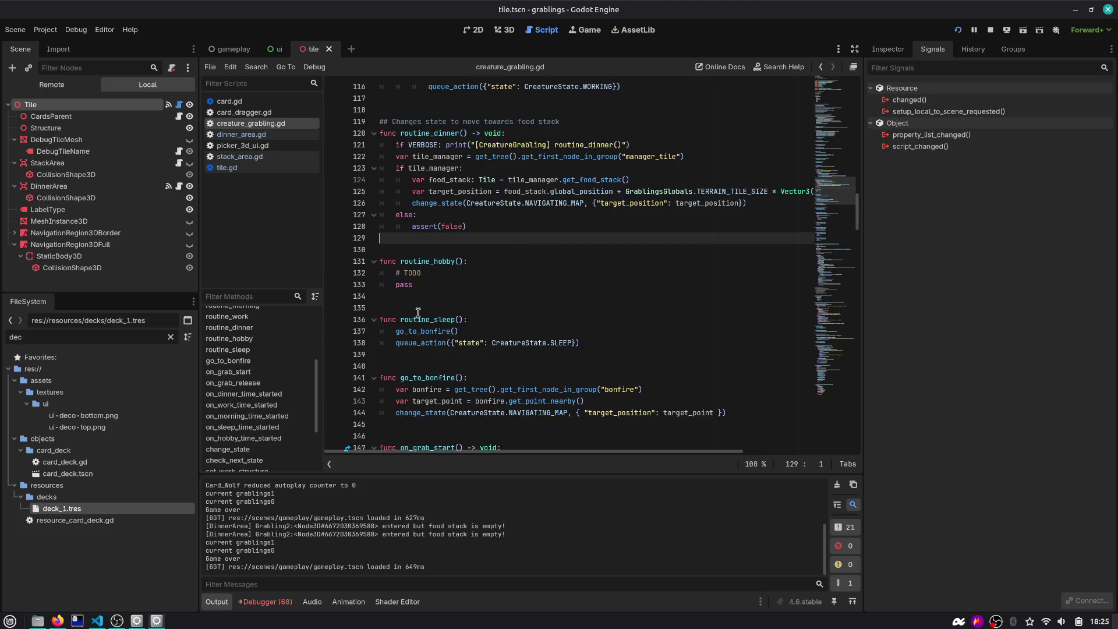
scroll(250, 326, up, 1)
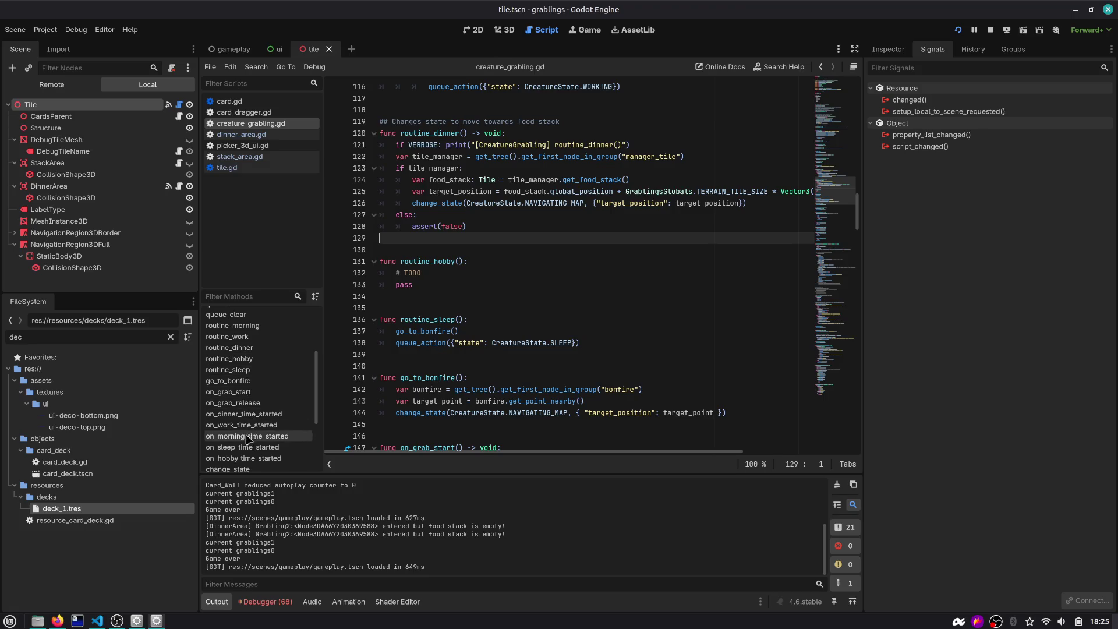
scroll(245, 382, up, 2)
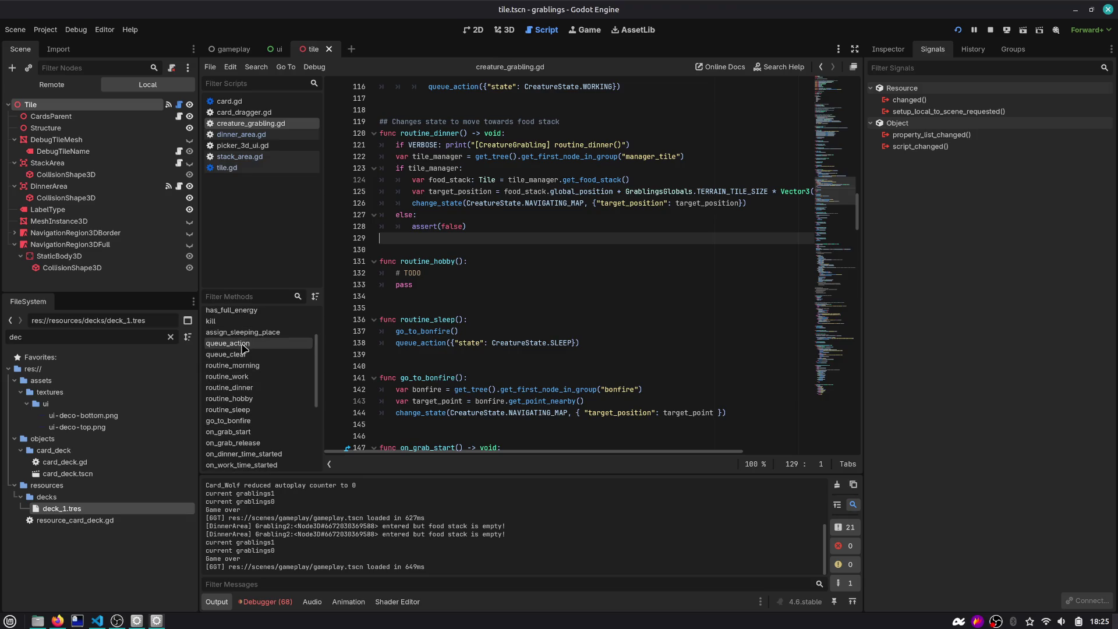
Cut go_to_bonfire, paste it right after queue_clear, and save the script
click(228, 421)
drag(415, 306, 358, 254)
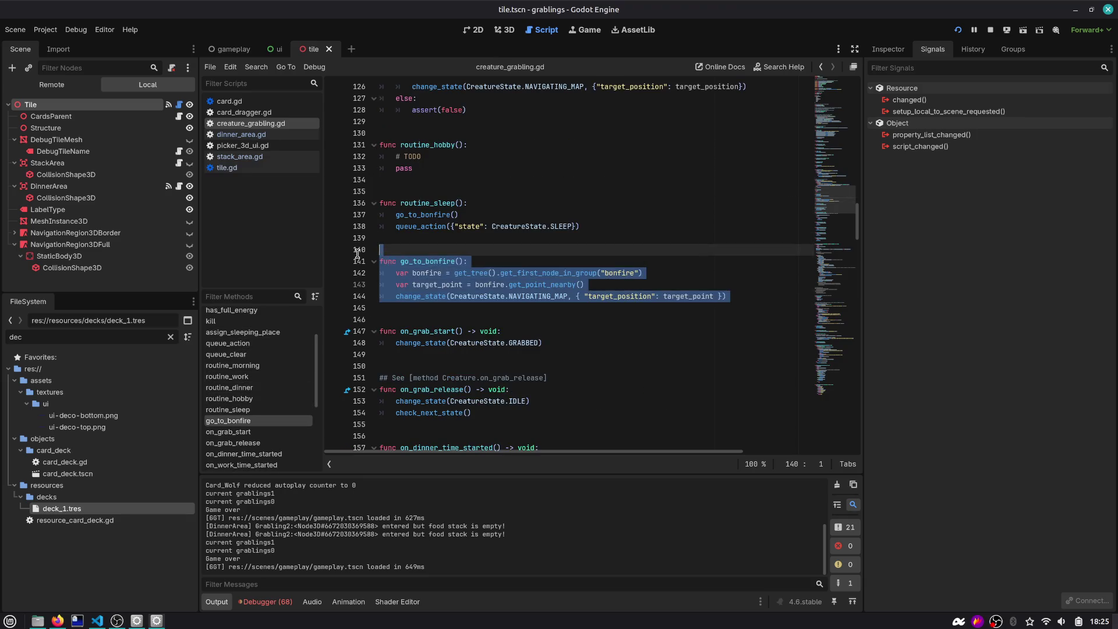
key(ctrl+x)
click(227, 343)
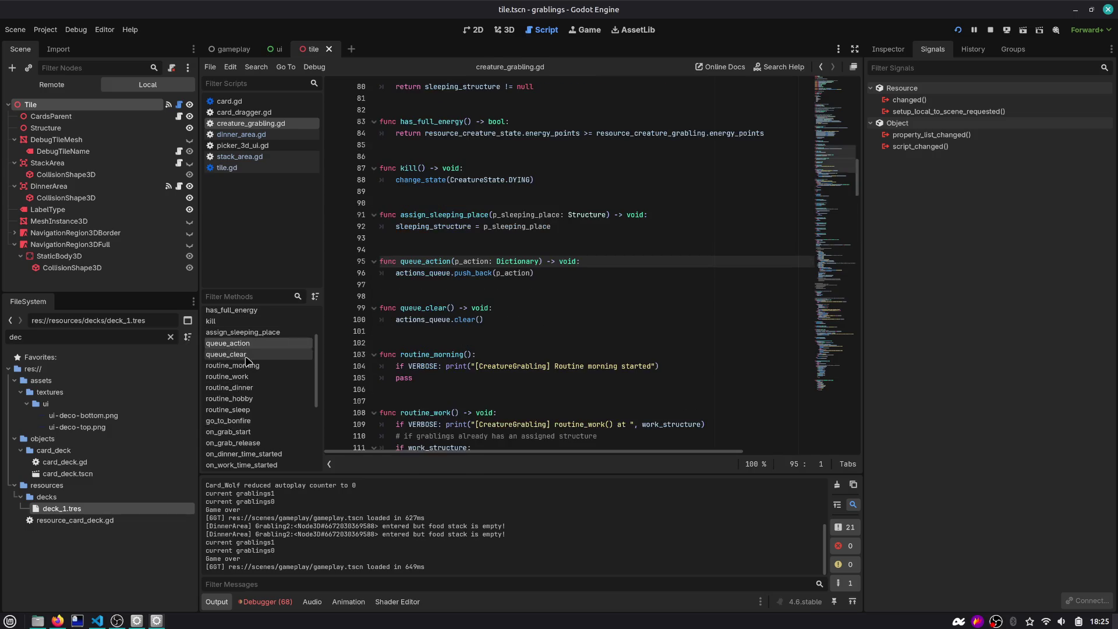
click(398, 331)
key(Return)
key(Return)
key(ctrl+v)
click(411, 339)
key(ctrl+s)
Open stack_area.gd from the script list
scroll(428, 307, up, 5)
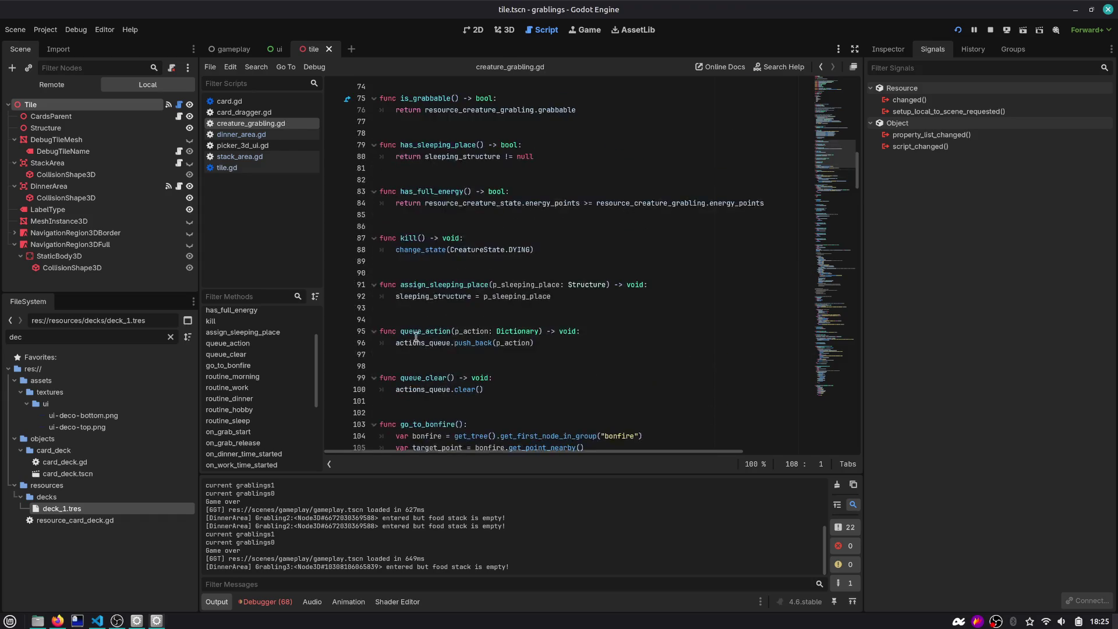
scroll(428, 308, up, 10)
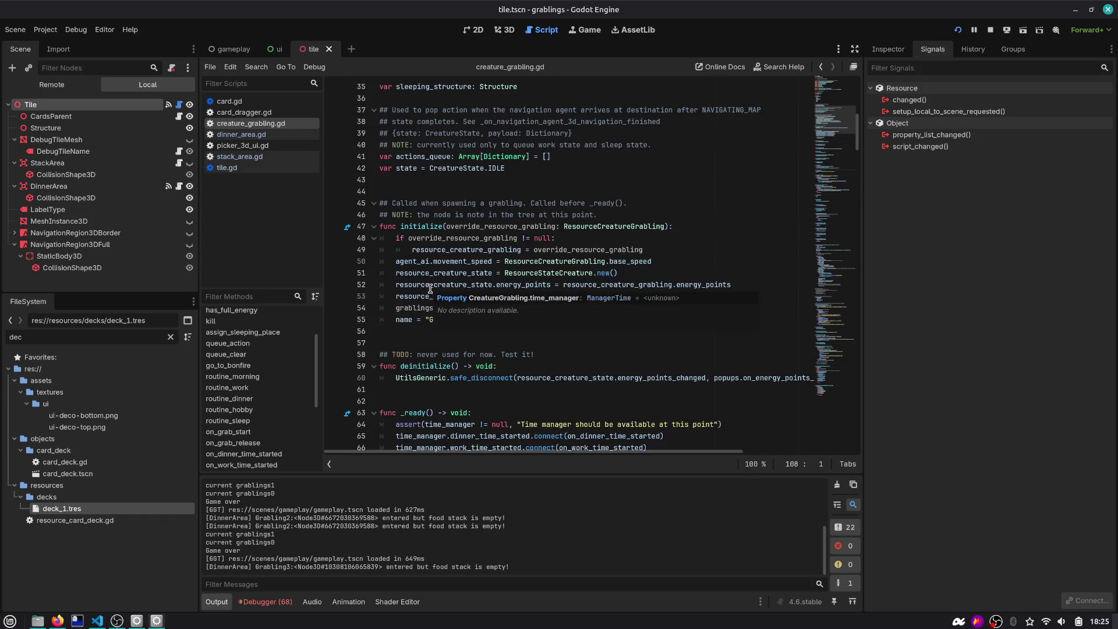
click(253, 157)
In dinner_area.gd, replace line 58's change_state(NAVIGATING_MAP) with go_to_bonfire() and restart the game
key(ctrl+shift+comma)
key(ctrl+shift+comma)
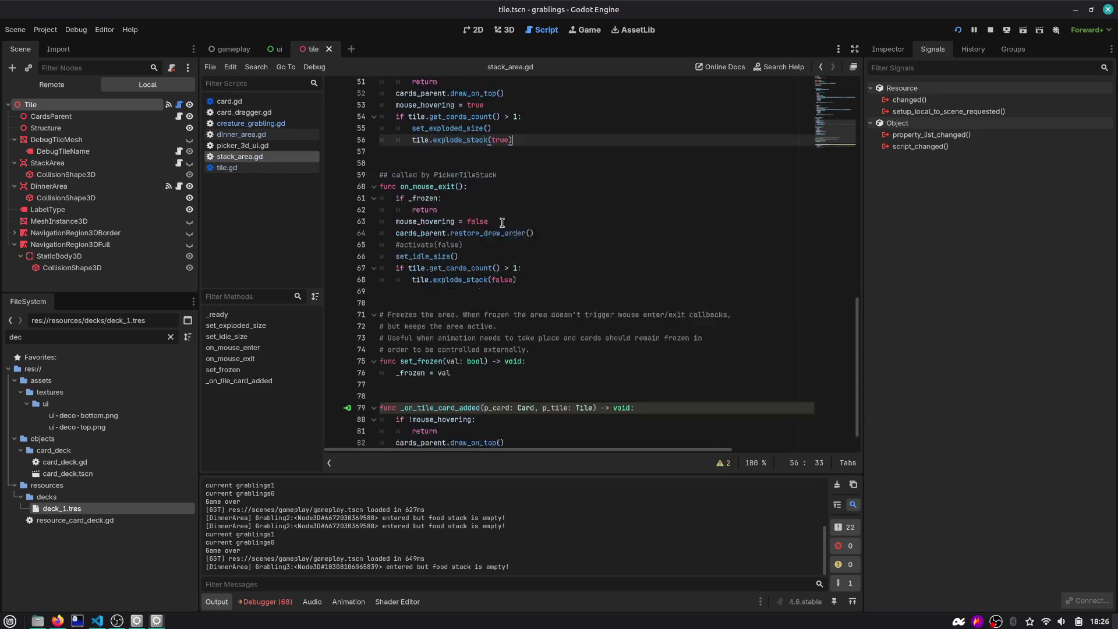
click(456, 378)
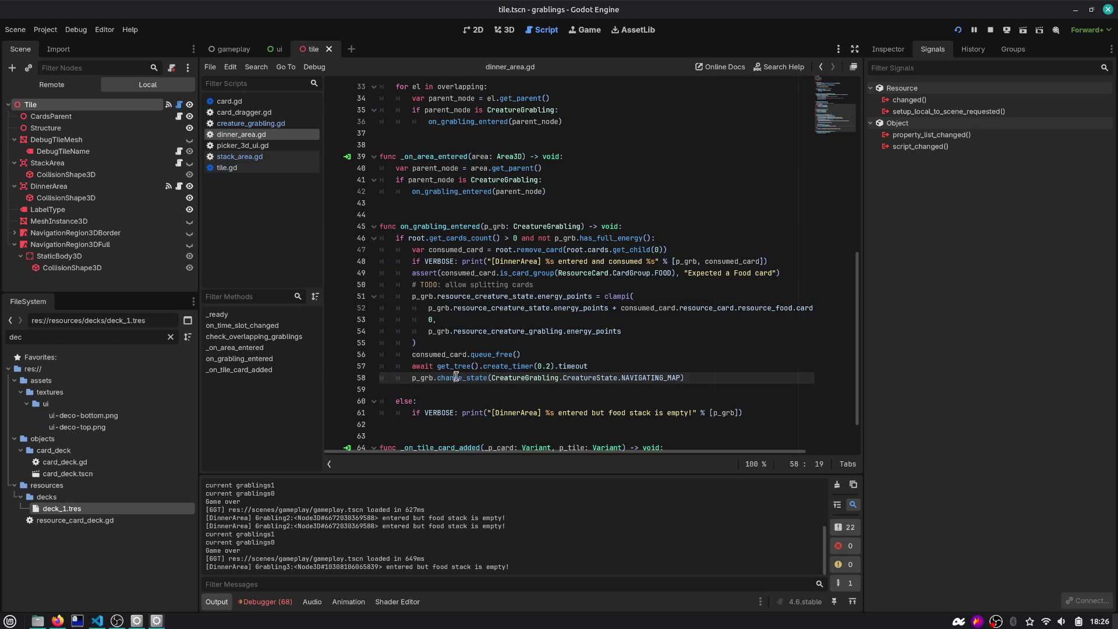
key(shift+End)
text(go)
key(Return)
key(Down)
key(Delete)
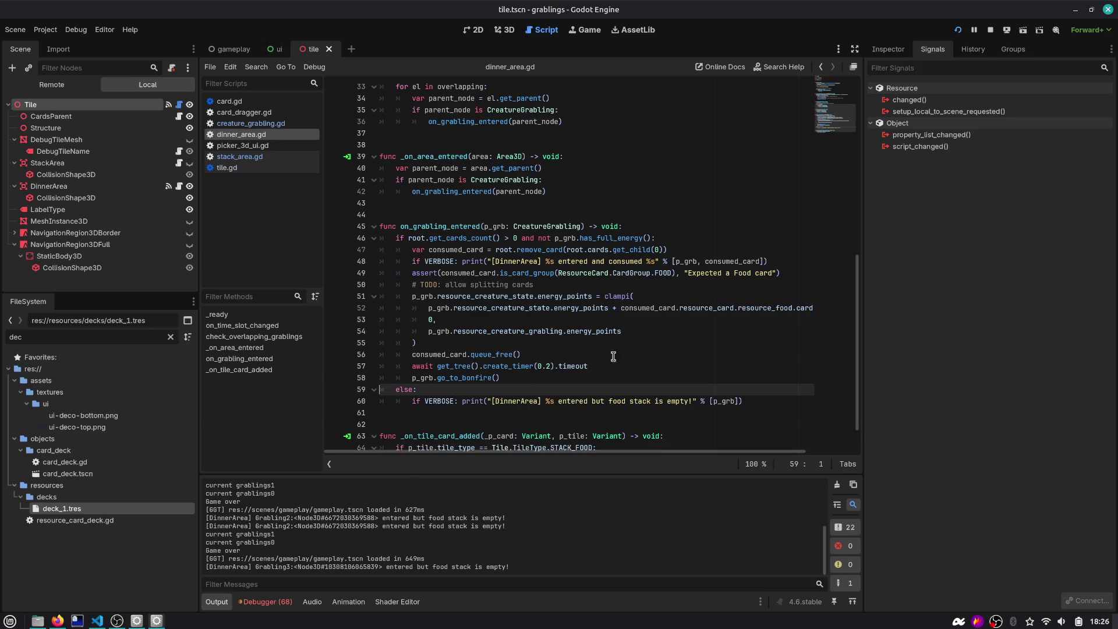
click(958, 29)
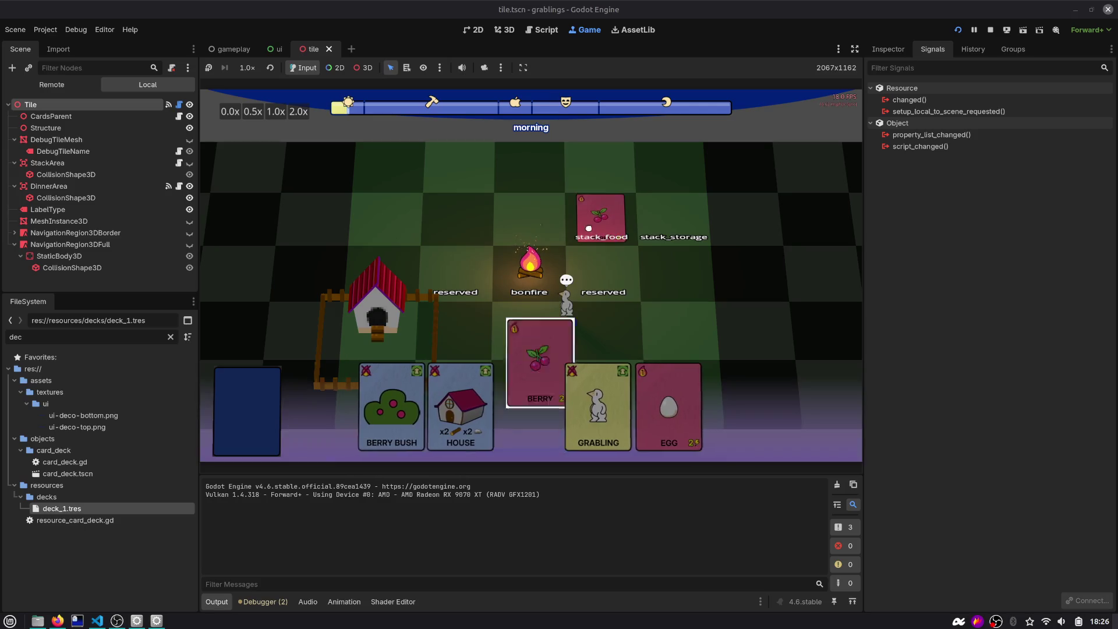
Advance the game to dinner via the Debug Gameplay Window, then jump to the p_card warning
click(1023, 306)
click(1023, 305)
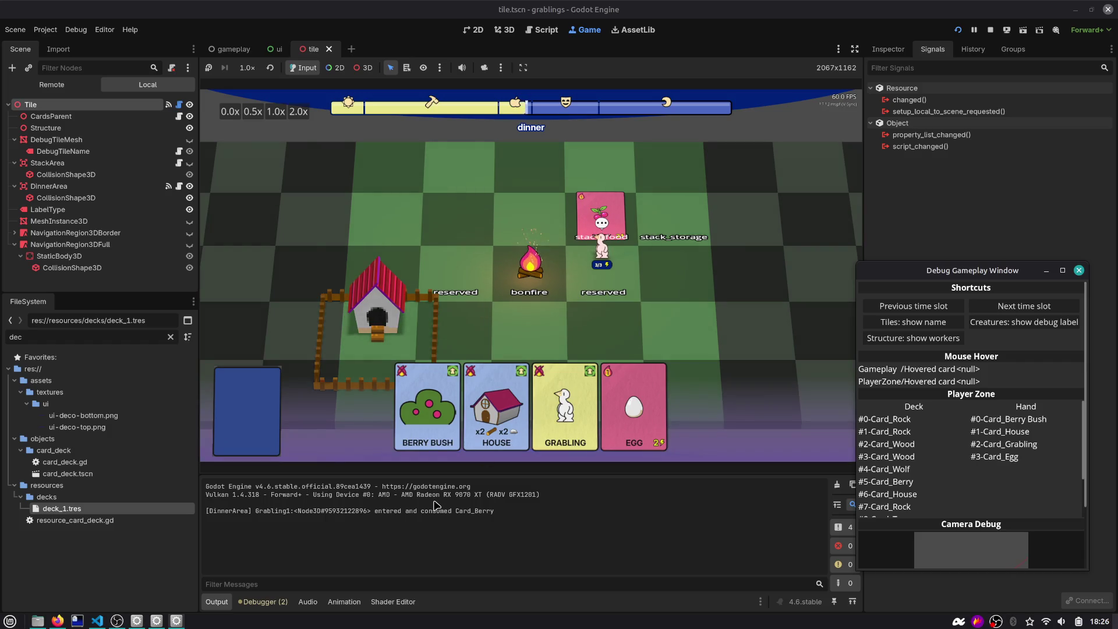
click(263, 602)
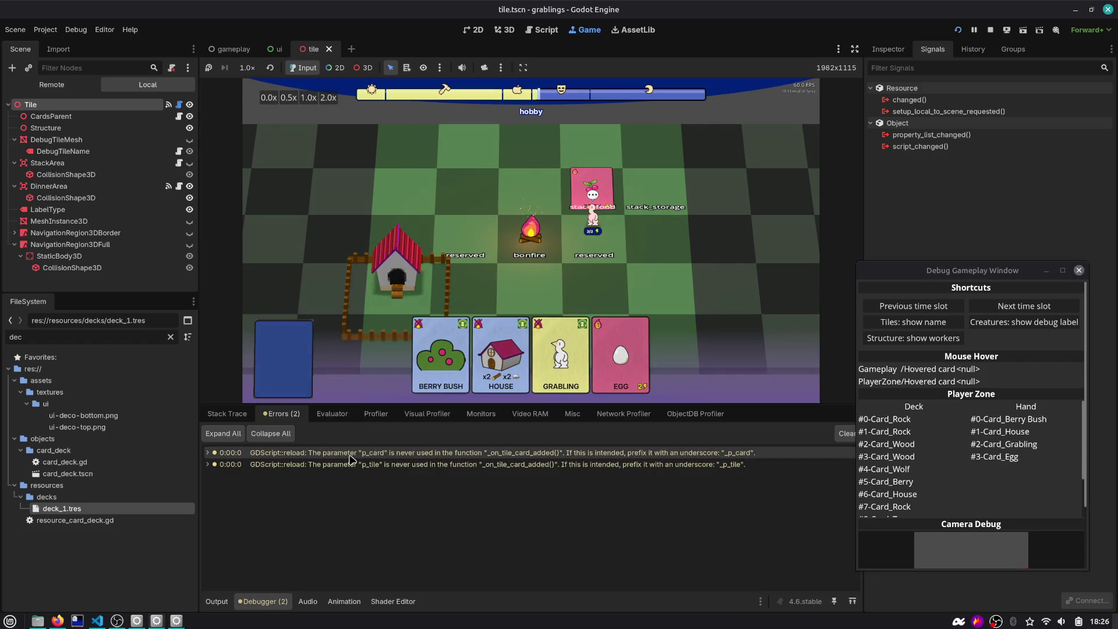
double_click(350, 455)
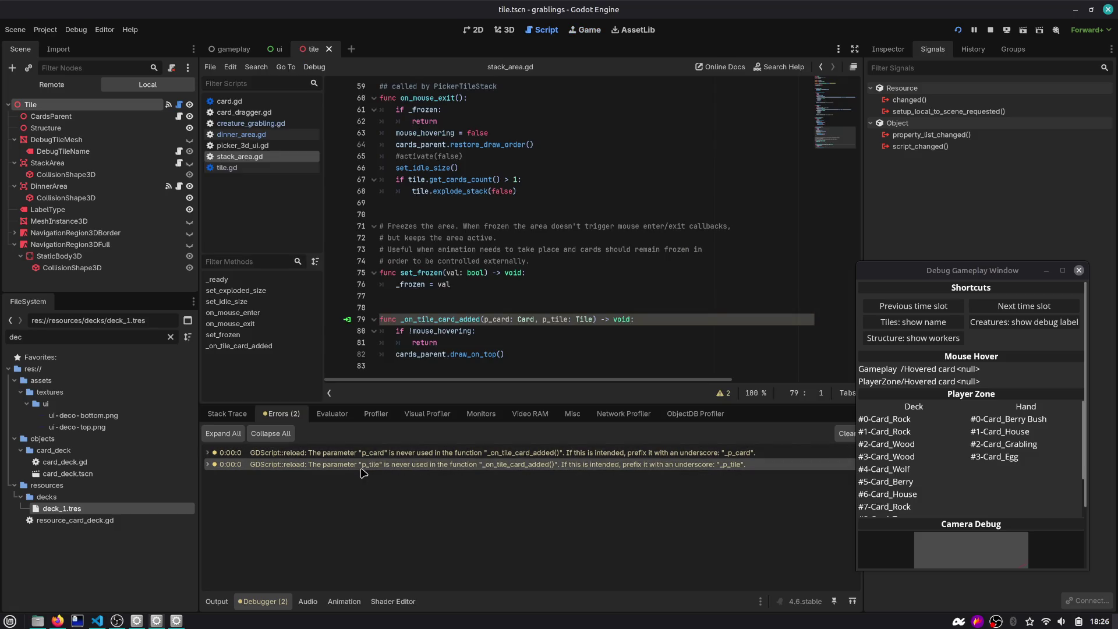
Underscore-prefix p_card and p_tile on line 79, fix the line 82 refresh comment, save, close
click(546, 319)
text(_p_)
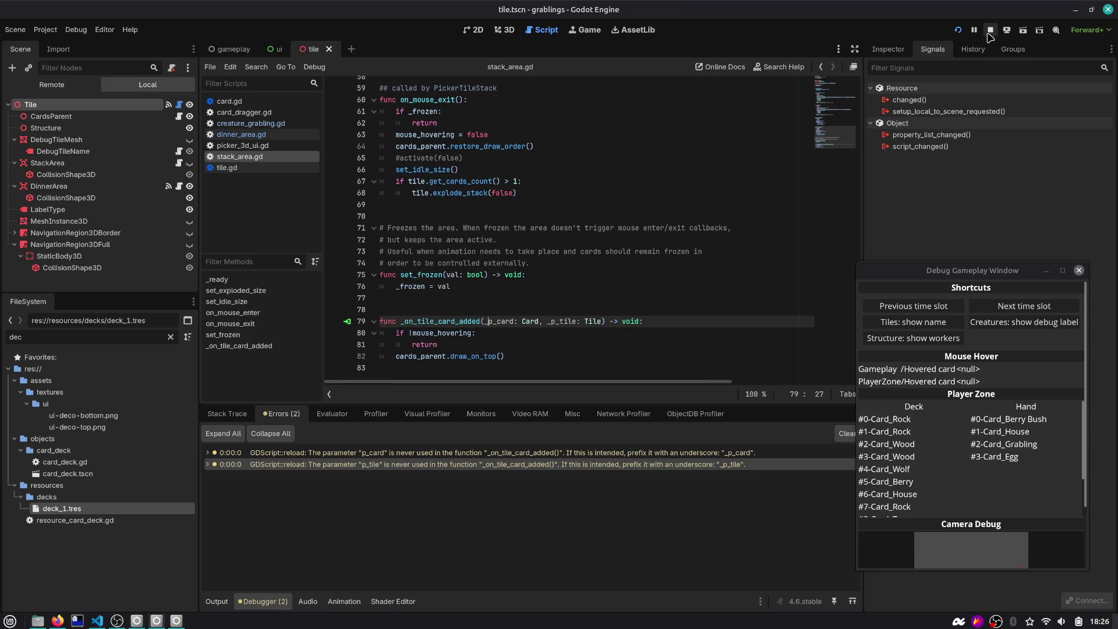
click(552, 357)
text(# referesh)
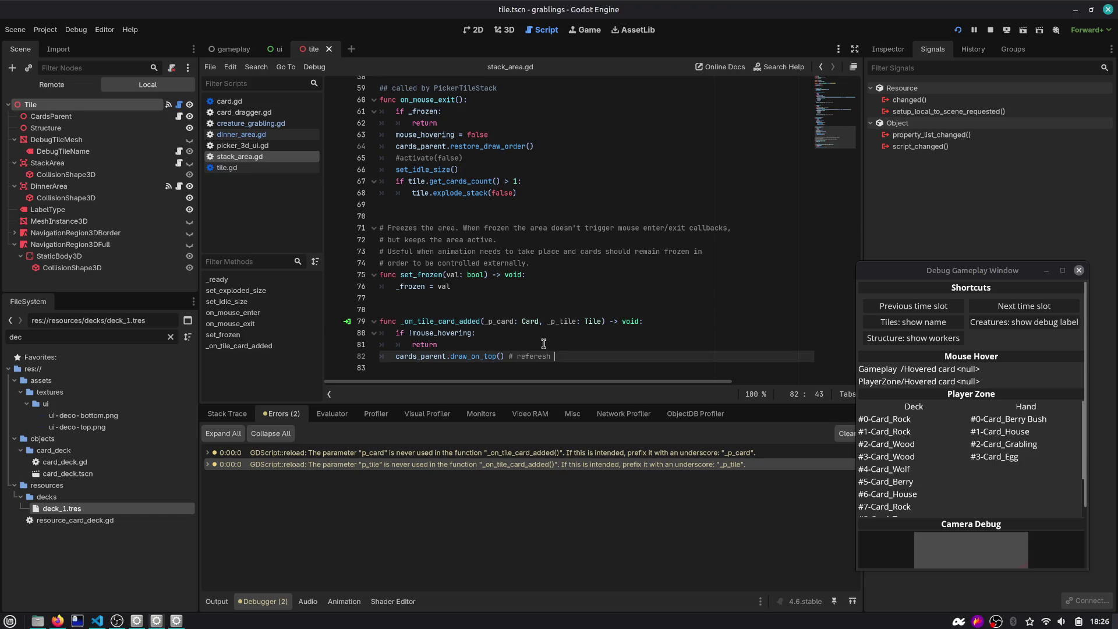
key(ctrl+shift+Left)
text(refresh the rendering parameters for all the cards in the stack)
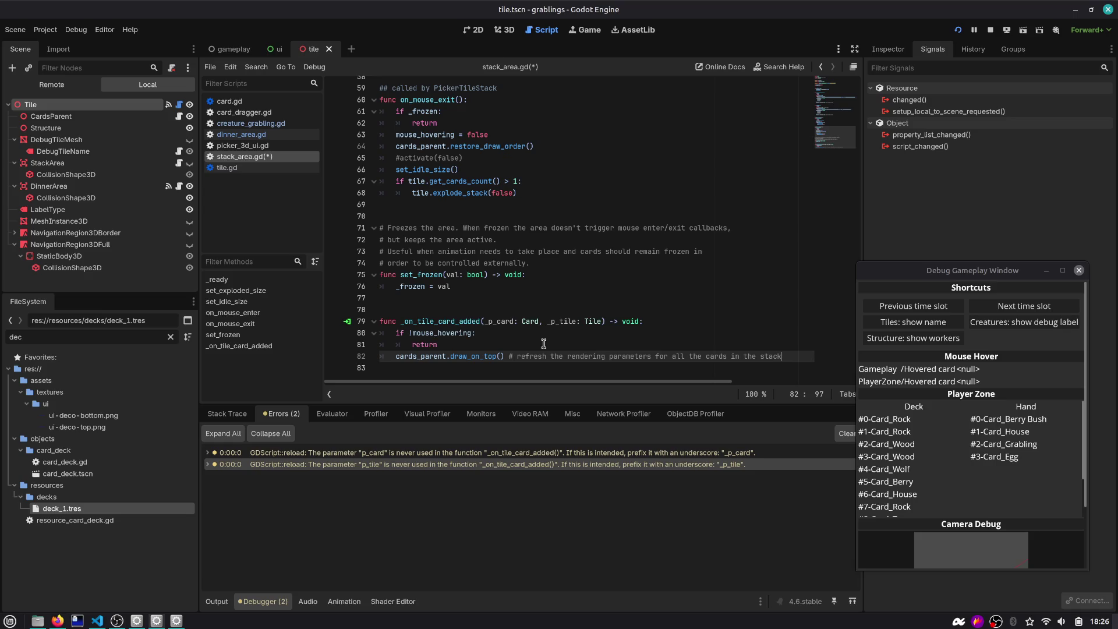
key(ctrl+s)
middle_click(242, 156)
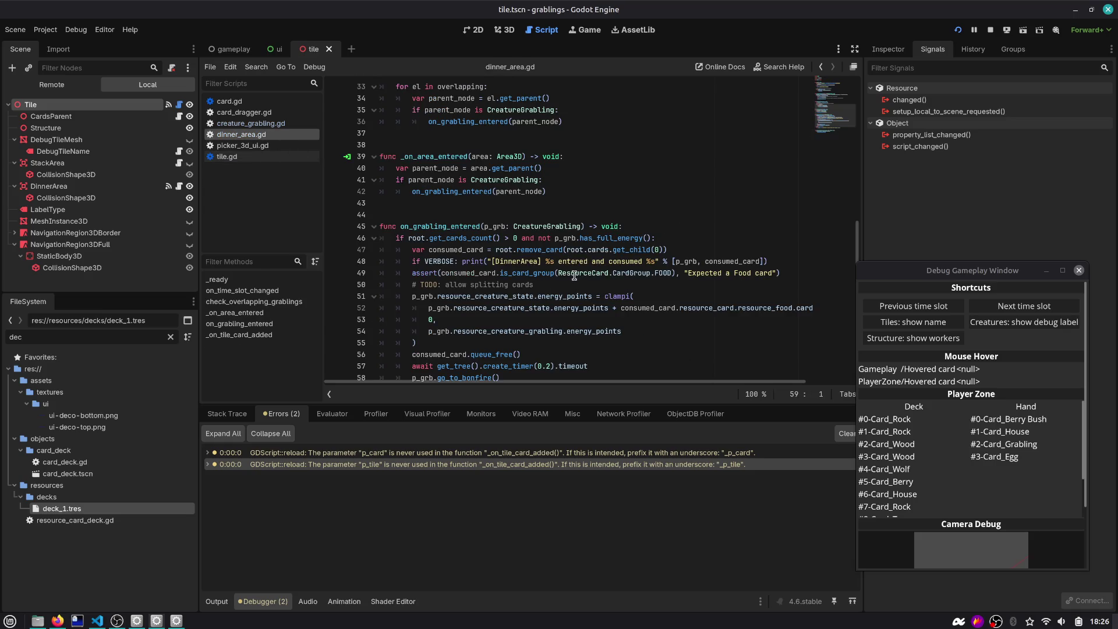
Check consumed_card's uses and jump to the go_to_bonfire definition
scroll(468, 280, up, 1)
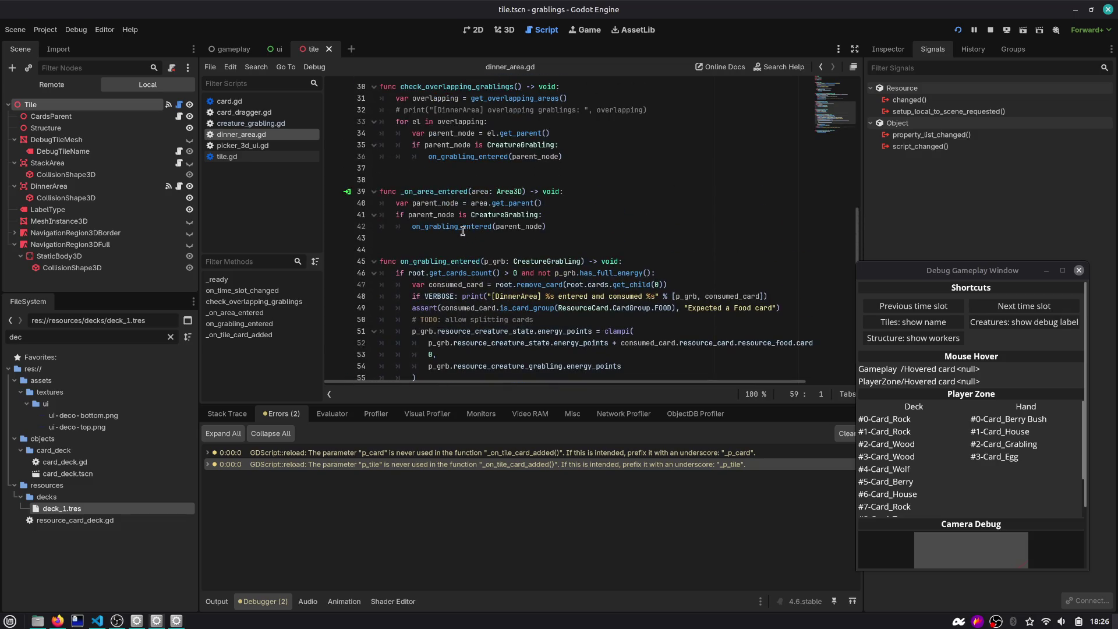
scroll(463, 231, down, 2)
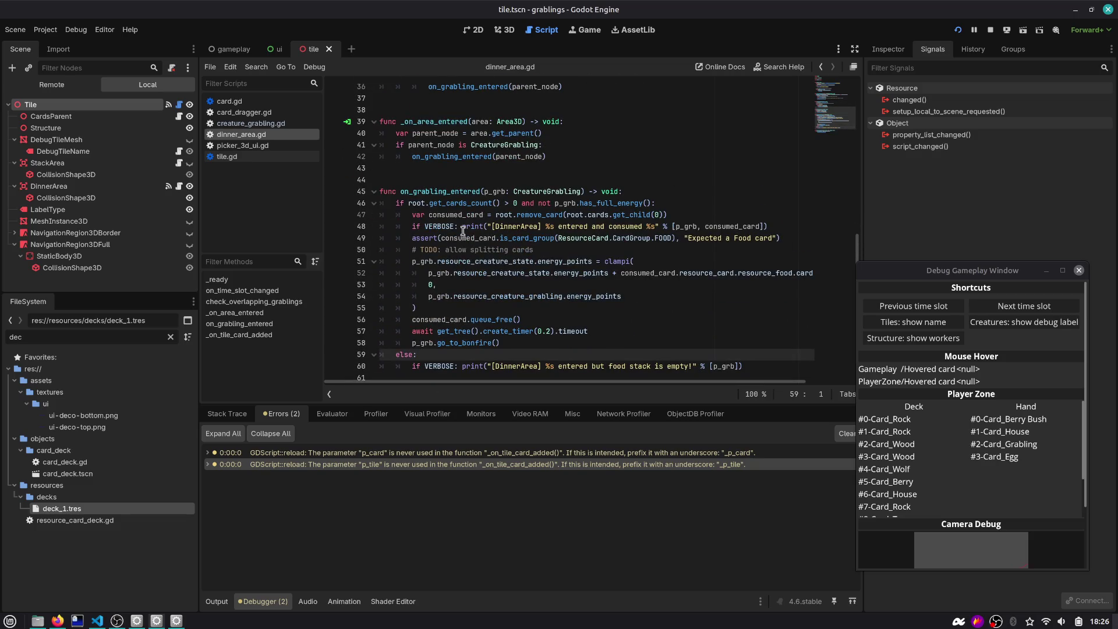
double_click(455, 322)
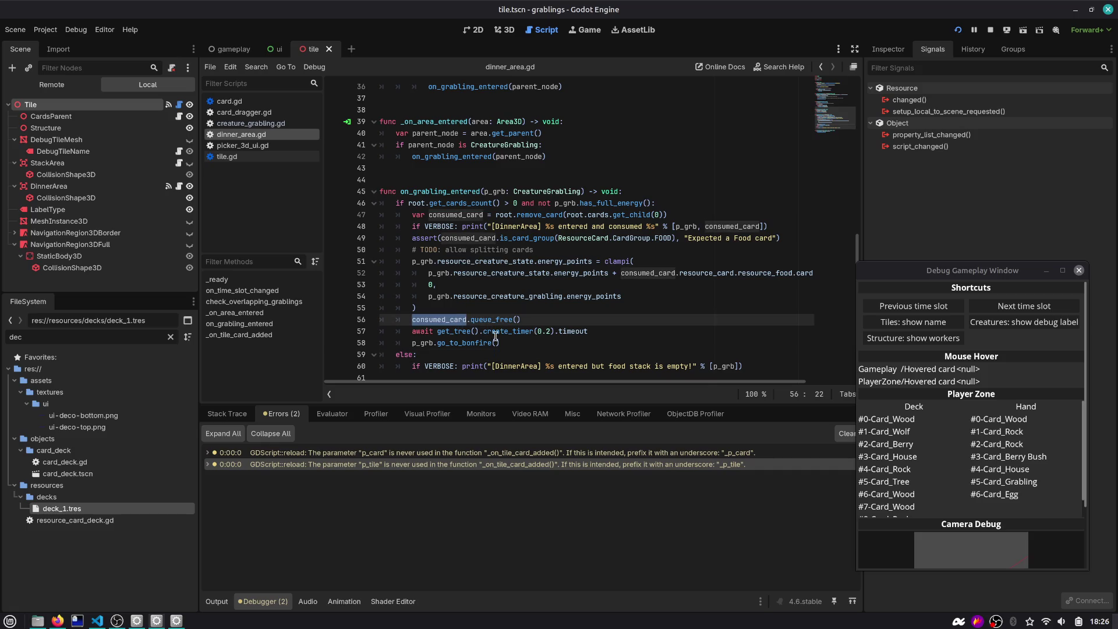
click(473, 343)
ctrl+click(473, 344)
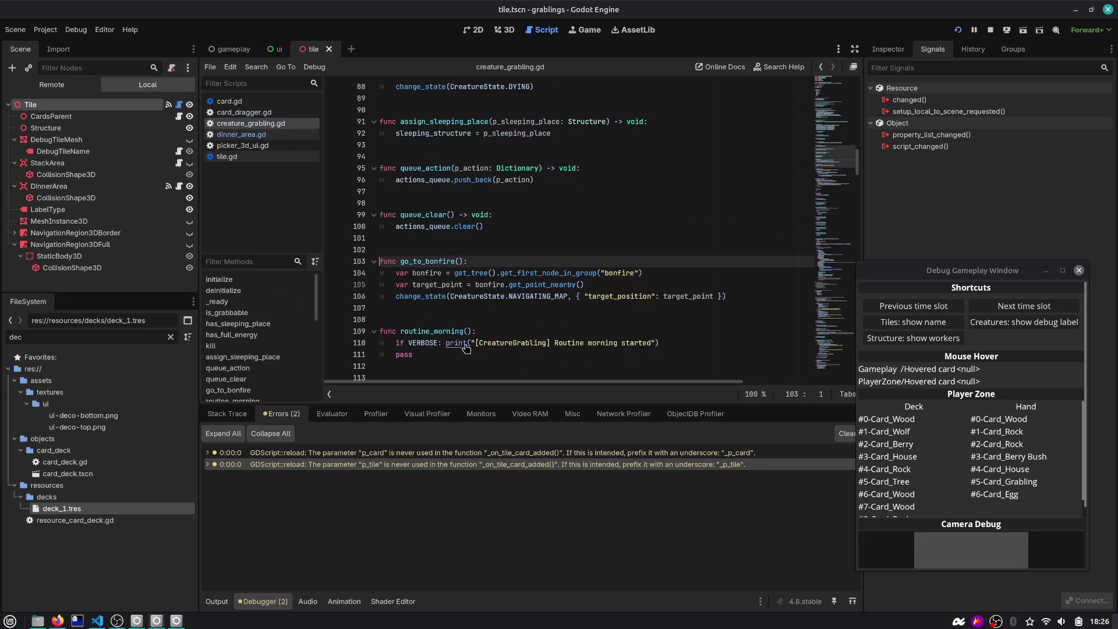
Add print("GO TO BONFIRE!", self) after line 105 and run the project
click(497, 276)
key(Down)
key(End)
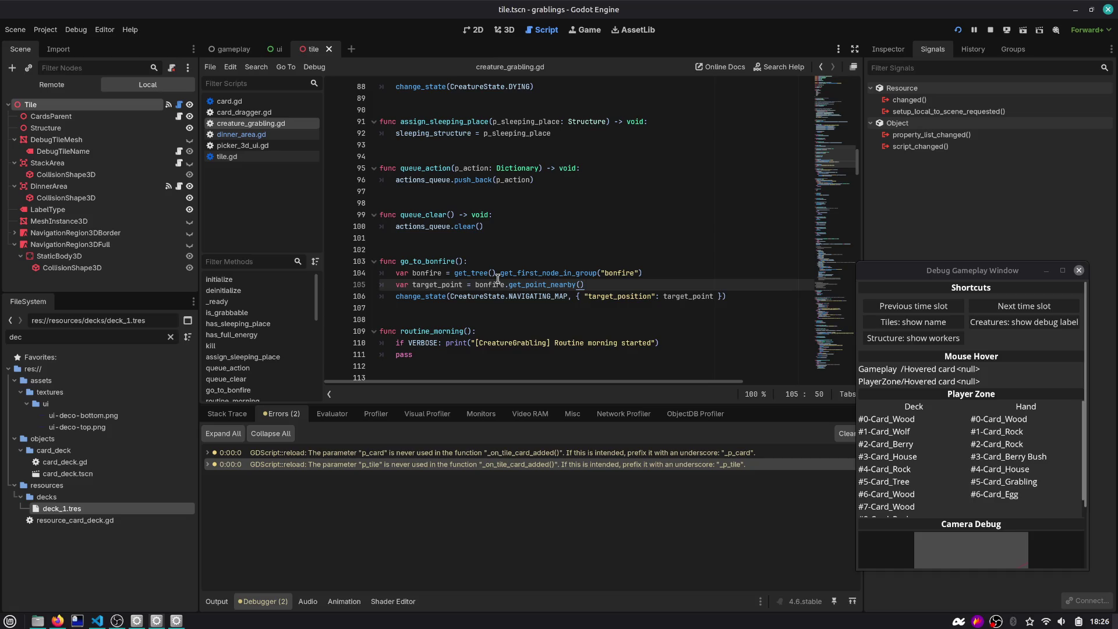
key(Return)
text(print(2)
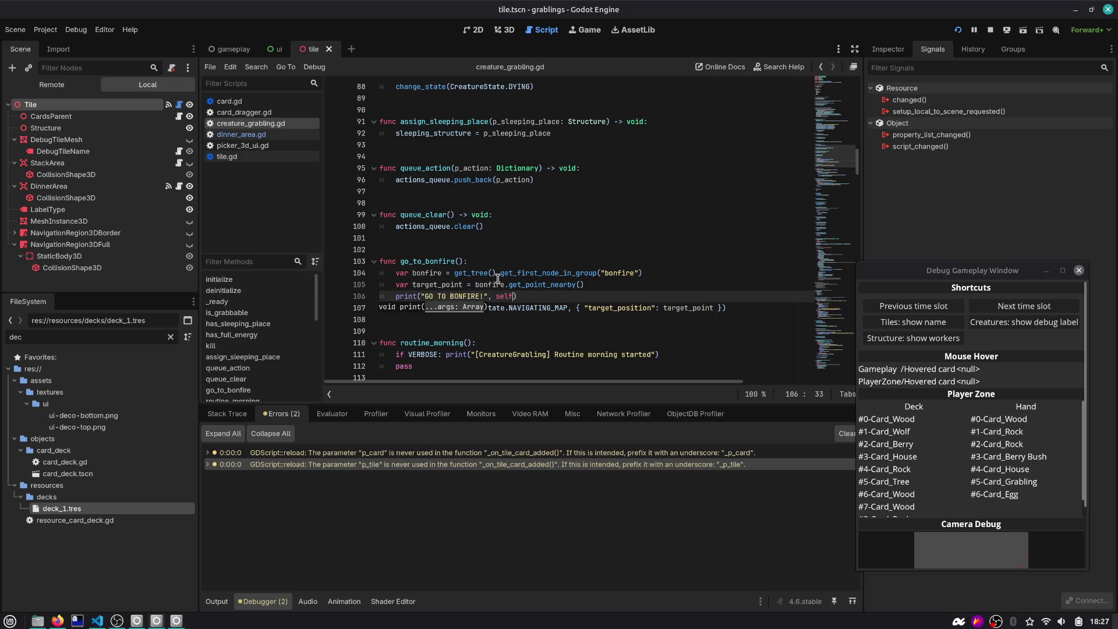
key(F5)
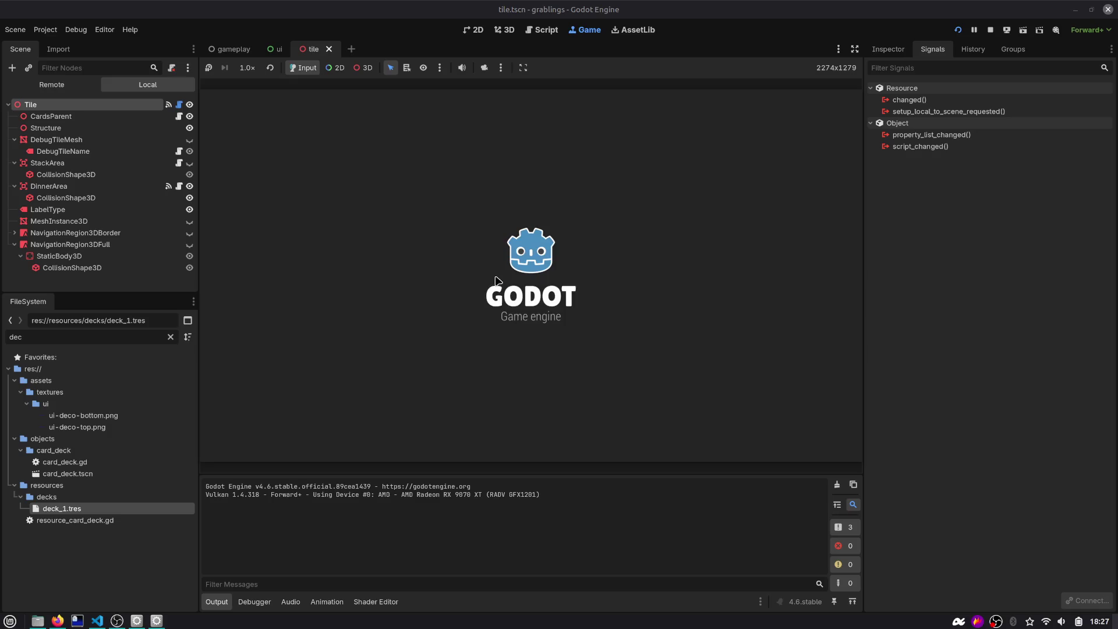
Put the berry and Egg cards on stack_food, skip past dinner, and return to the script editor
mouse_move(636, 408)
mouse_down()
mouse_move(600, 155)
mouse_move(616, 175)
mouse_up()
drag(689, 408, 618, 189)
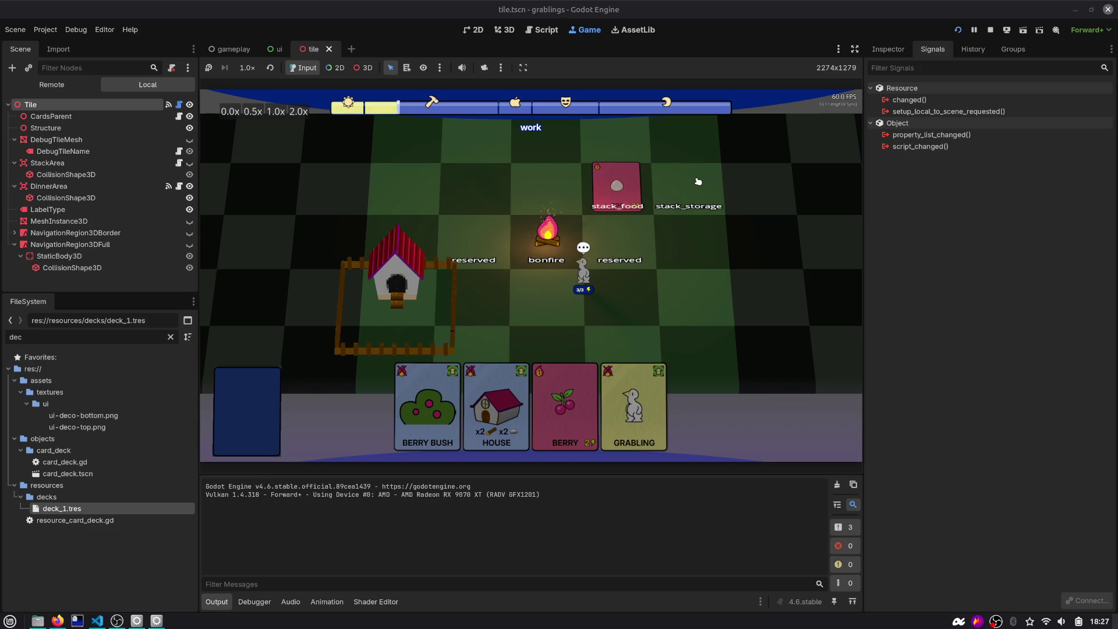
key(F3)
click(1041, 306)
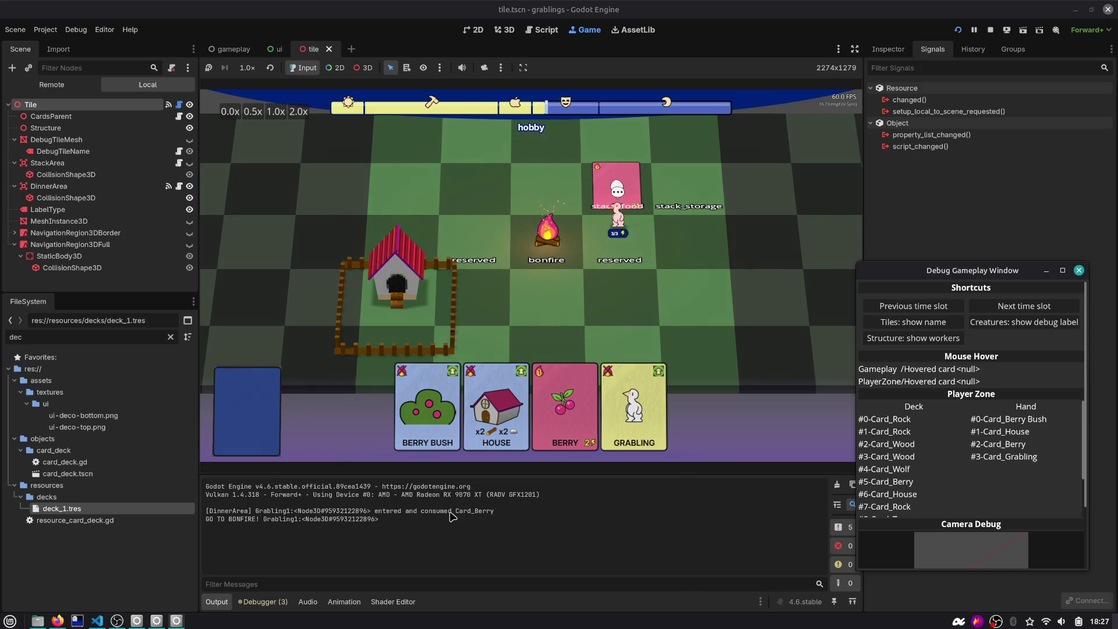
click(557, 31)
Inspect the change_state call and NAVIGATING_MAP inside go_to_bonfire
double_click(413, 308)
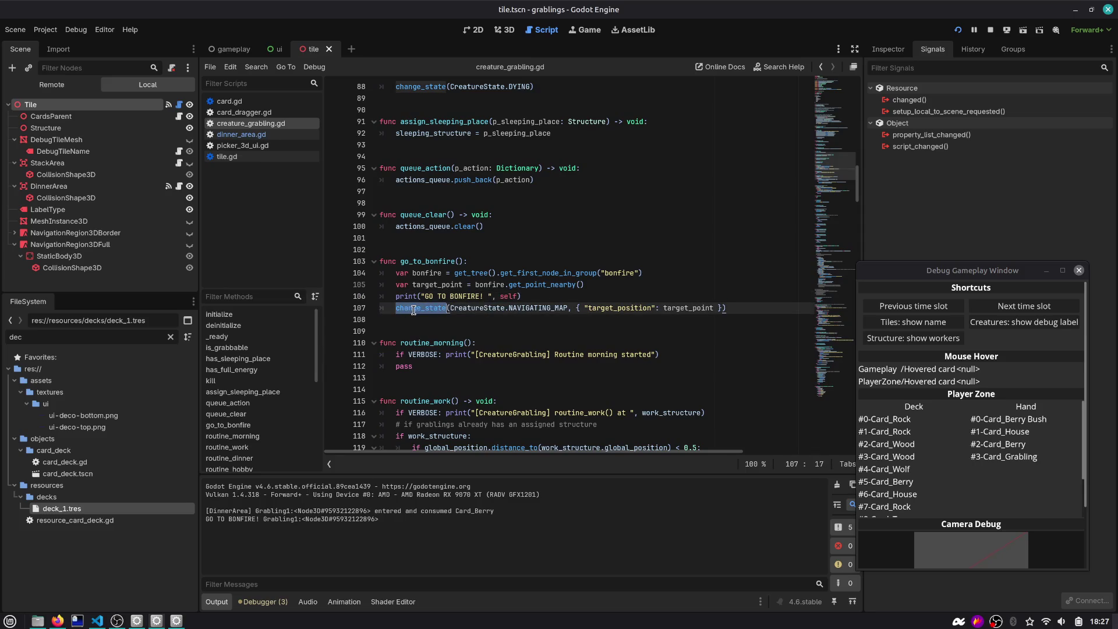
double_click(449, 264)
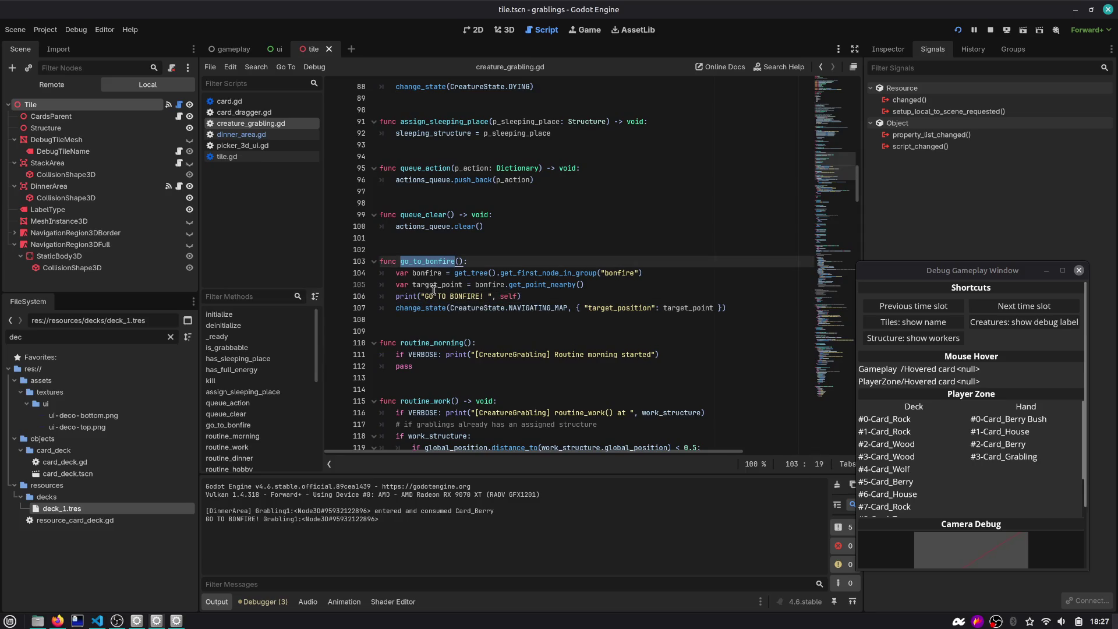
click(415, 309)
double_click(535, 308)
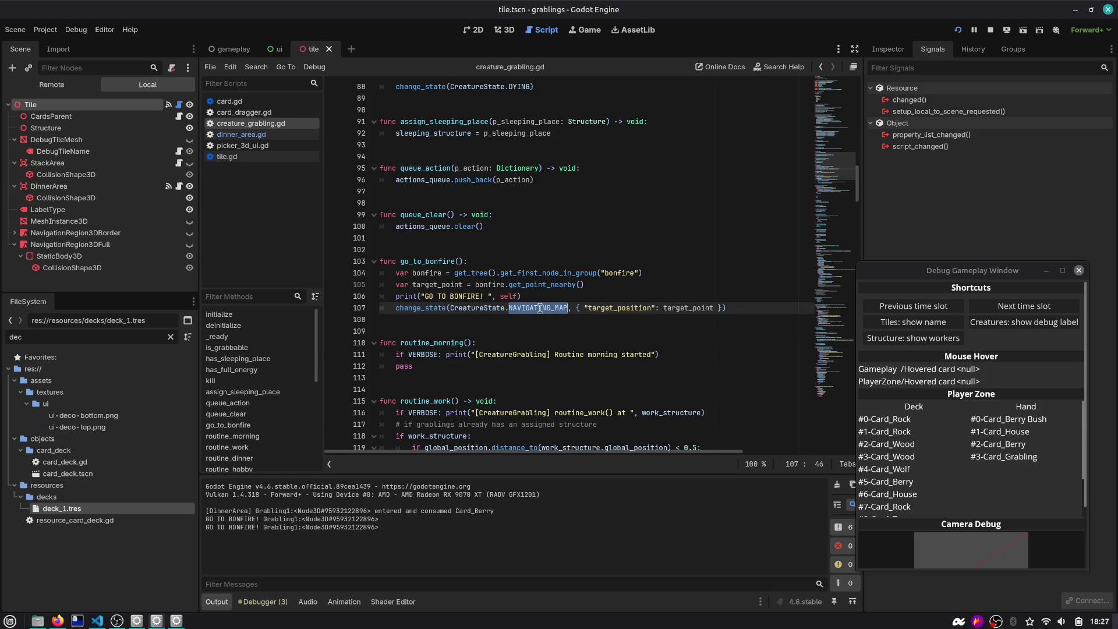
Make the print output self.name, a space and target_point, and delete the stray Debug line
click(550, 295)
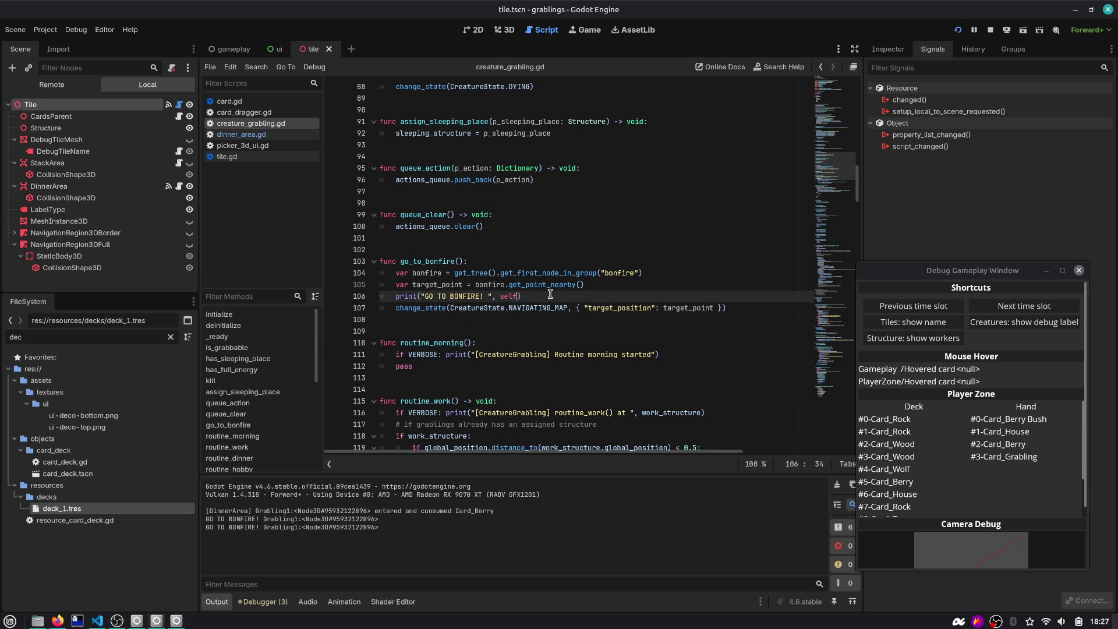
text(, targ)
key(Return)
key(ctrl+Left)
key(ctrl+shift+Left)
key(Right)
text(.name)
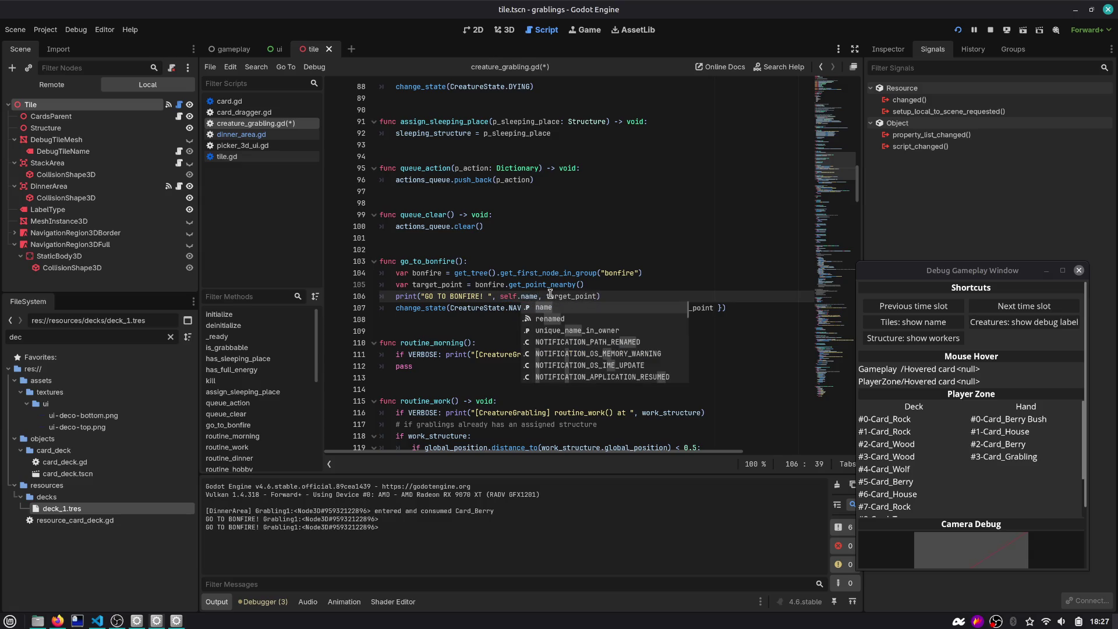
text(, " ")
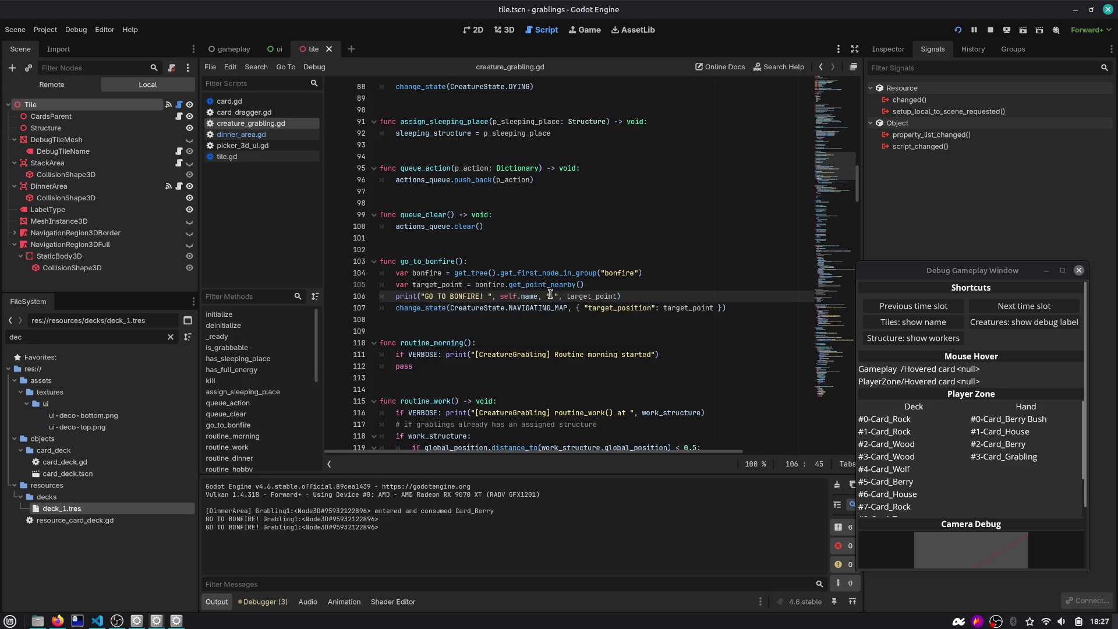
key(Return)
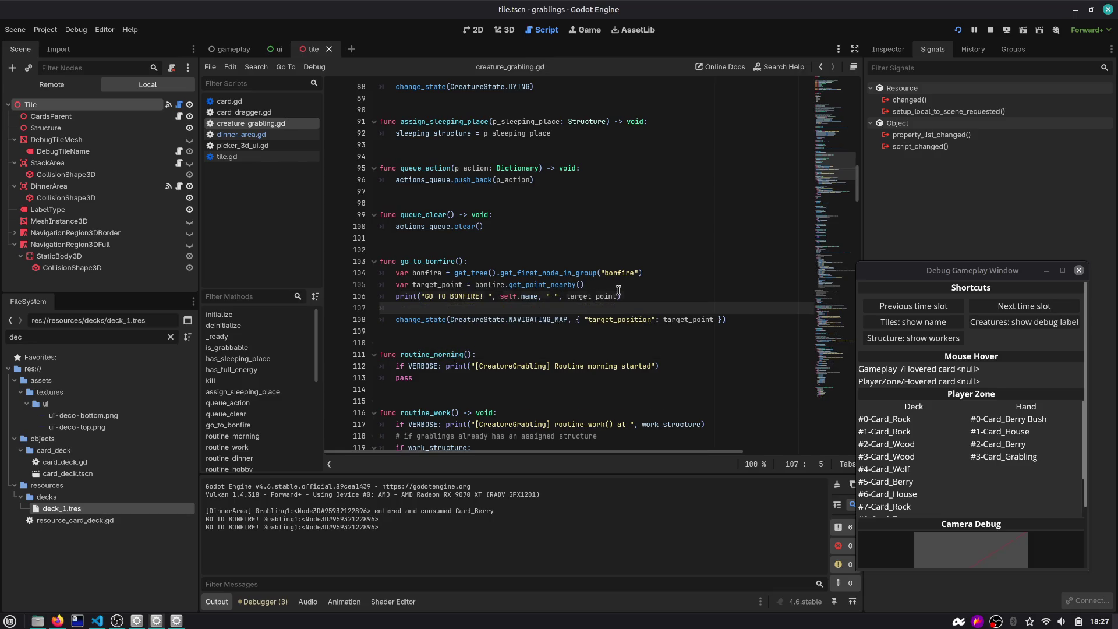
text(Debug)
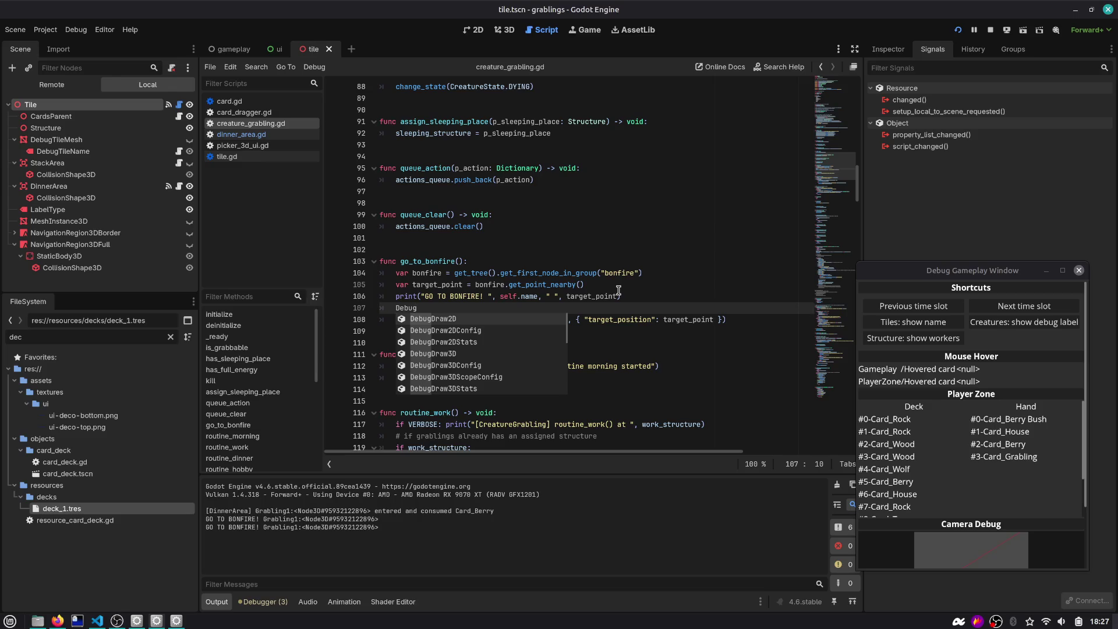
key(ctrl+shift+k)
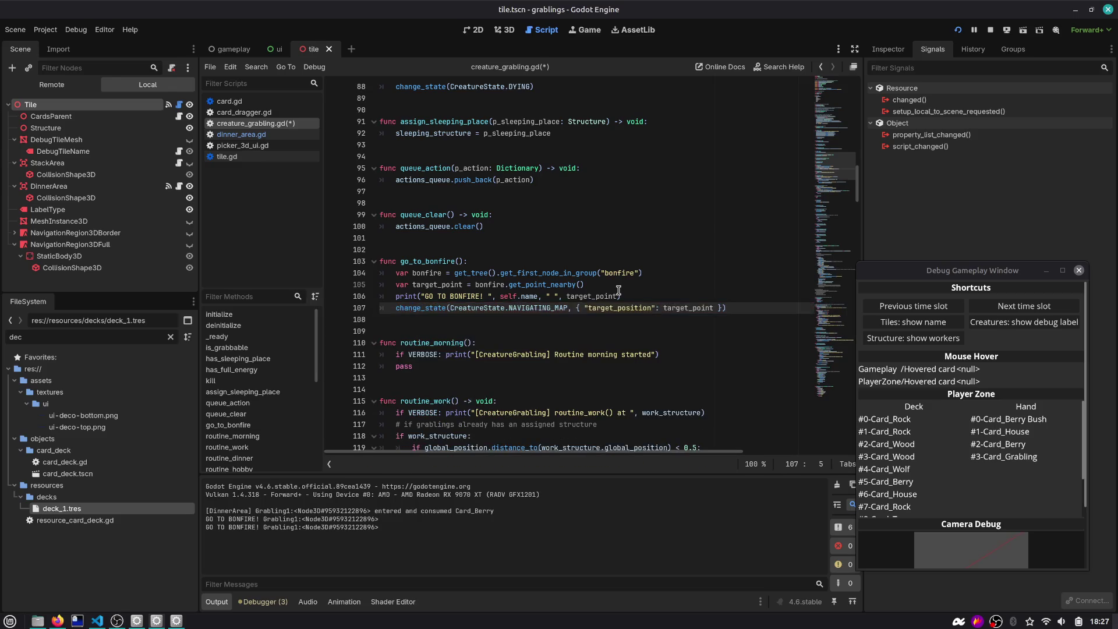
Run the game, drop EGG and BERRY on the food stack, and play GRABLING onto the board
key(F5)
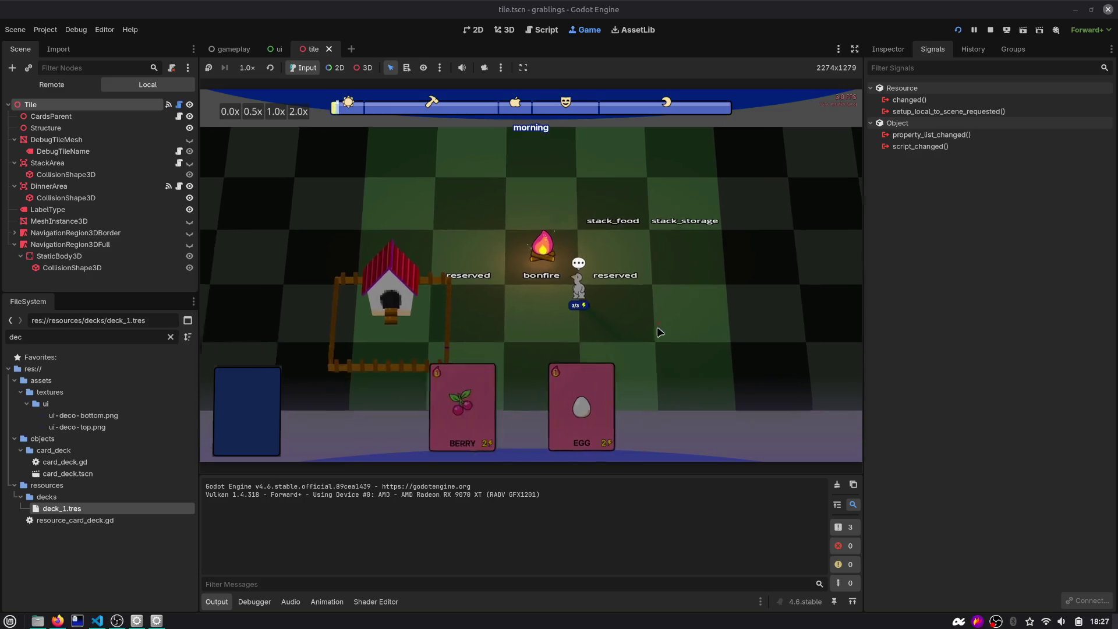
drag(598, 408, 667, 181)
drag(530, 407, 666, 180)
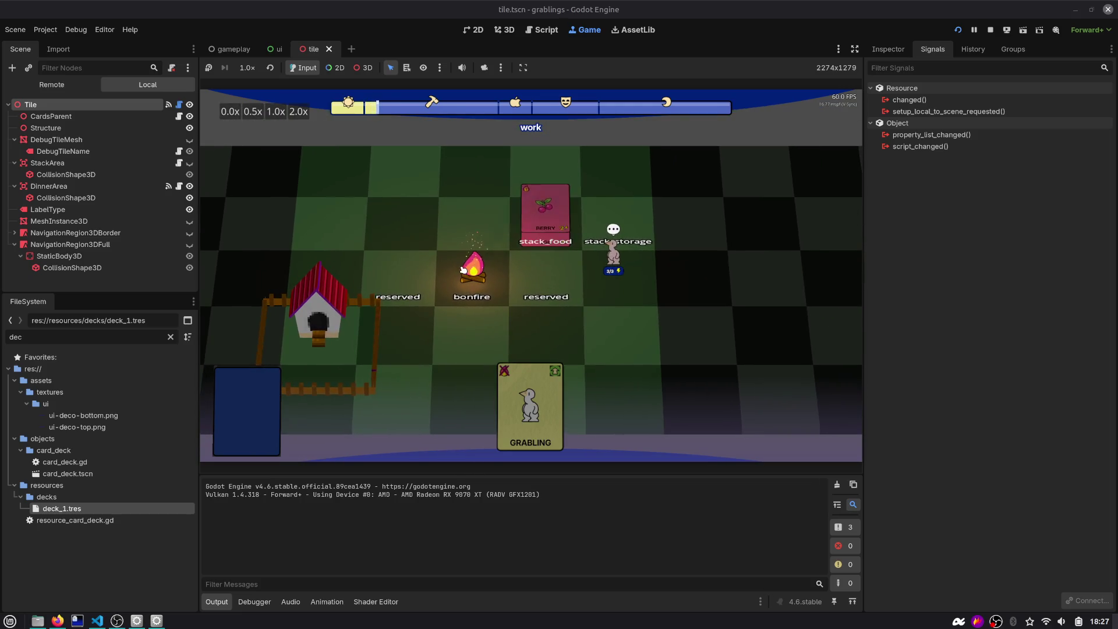
scroll(470, 281, up, 2)
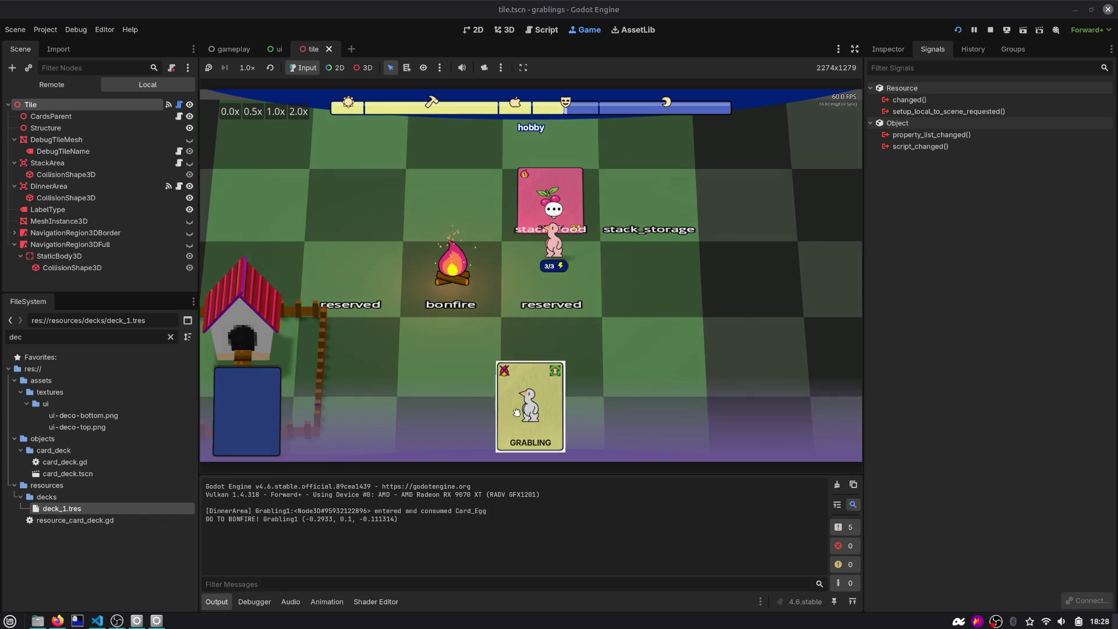
drag(530, 408, 635, 336)
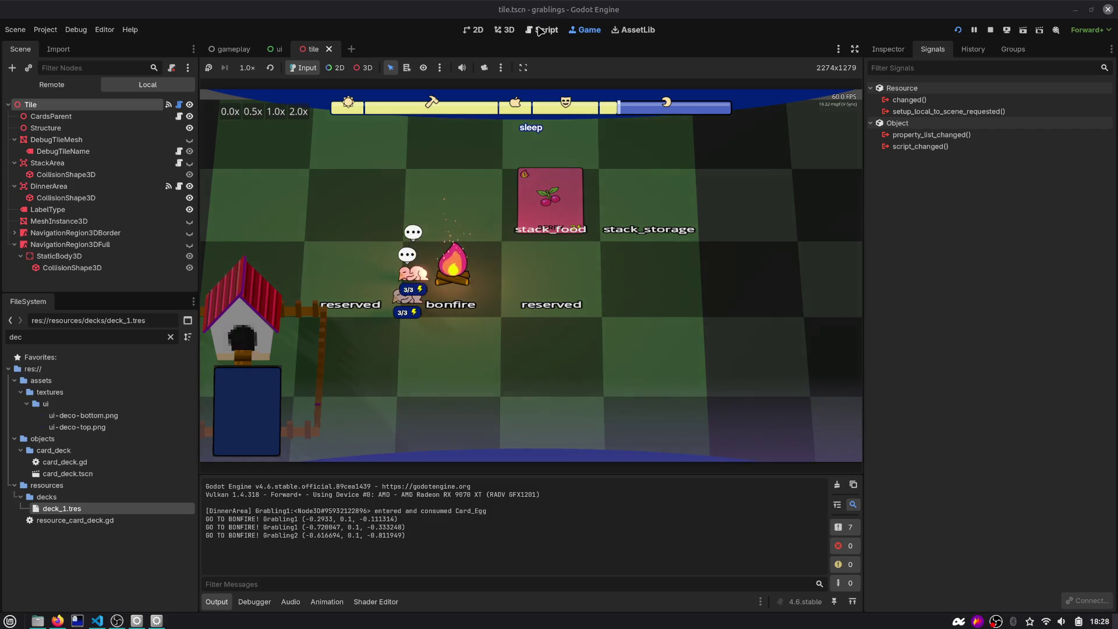
key(ctrl+F3)
Search for go_to_bonfire to find its call in routine_sleep on line 144
double_click(450, 256)
scroll(437, 264, up, 1)
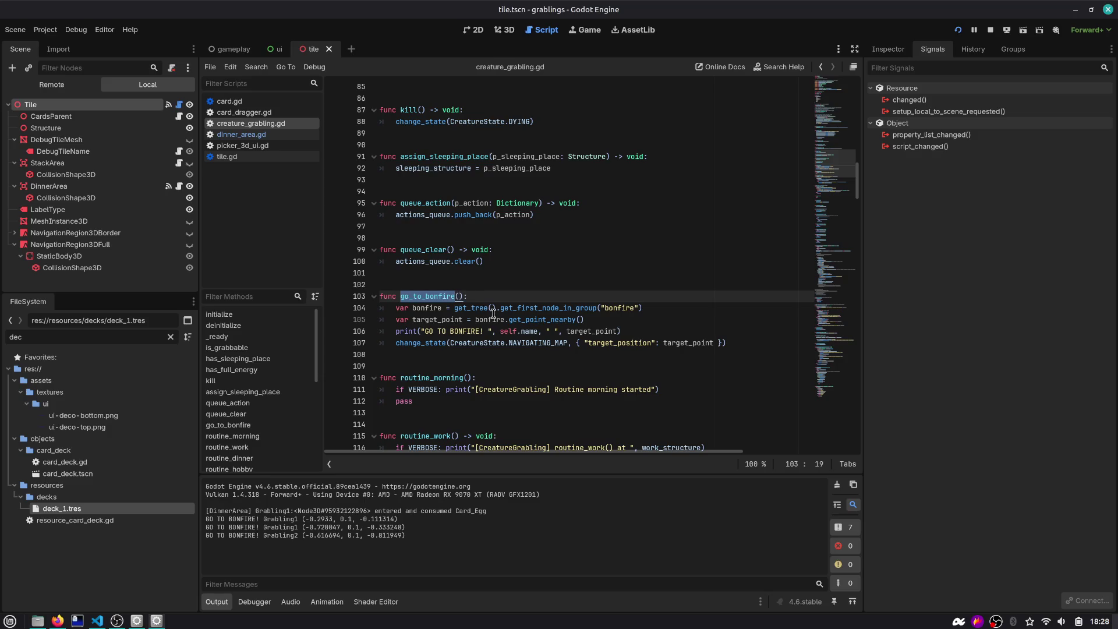
double_click(445, 296)
key(ctrl+f)
key(Return)
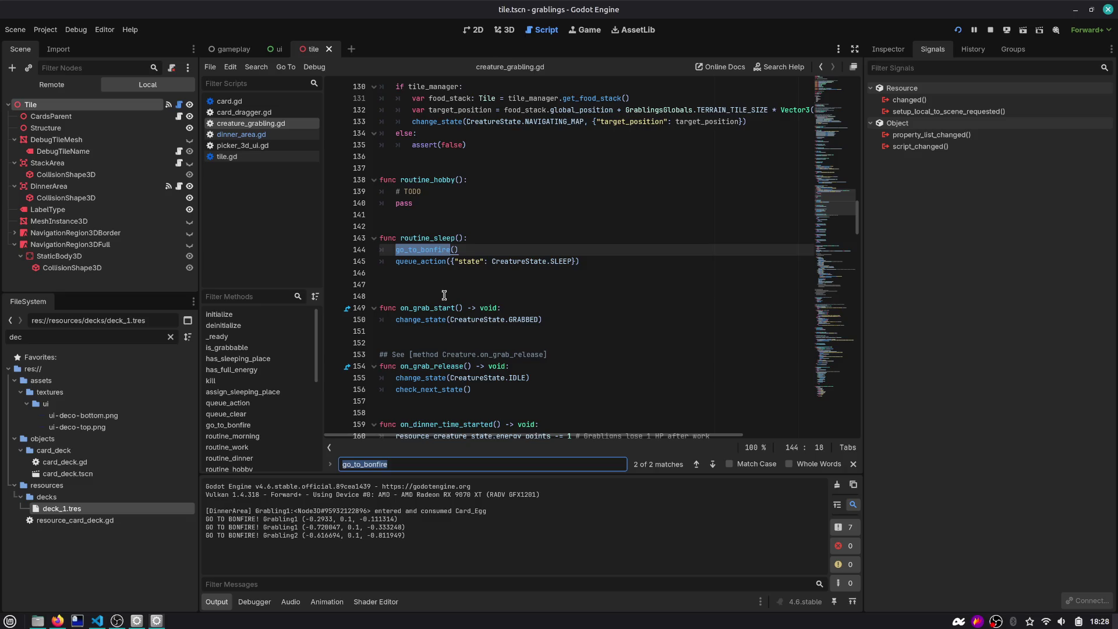
click(561, 263)
Jump back to the go_to_bonfire definition around line 103 and close the search bar
double_click(427, 249)
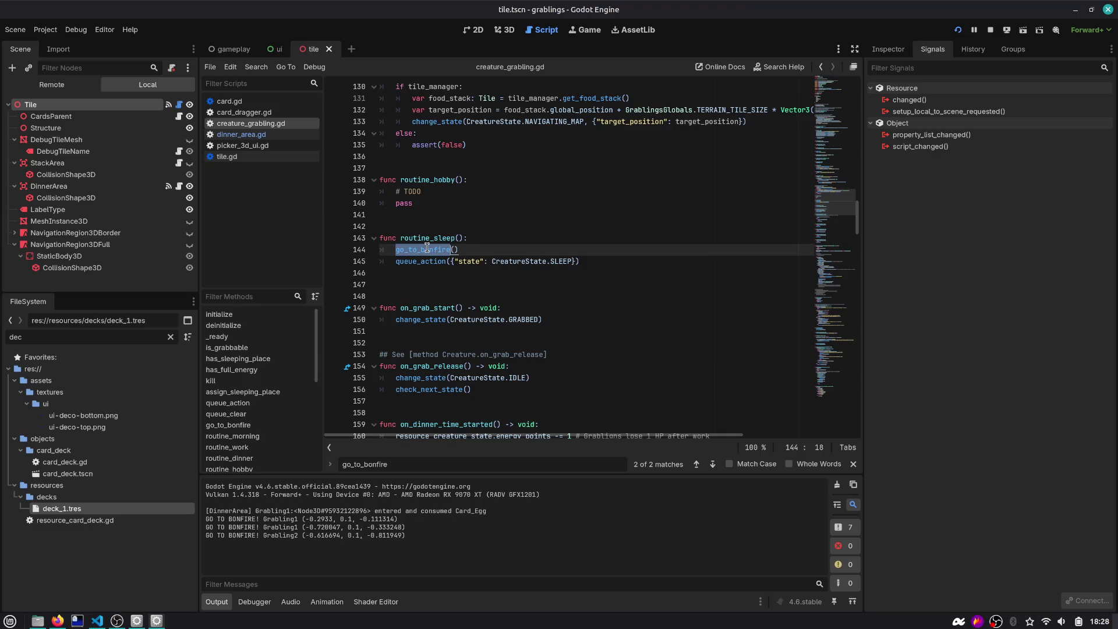
key(ctrl+f)
key(Return)
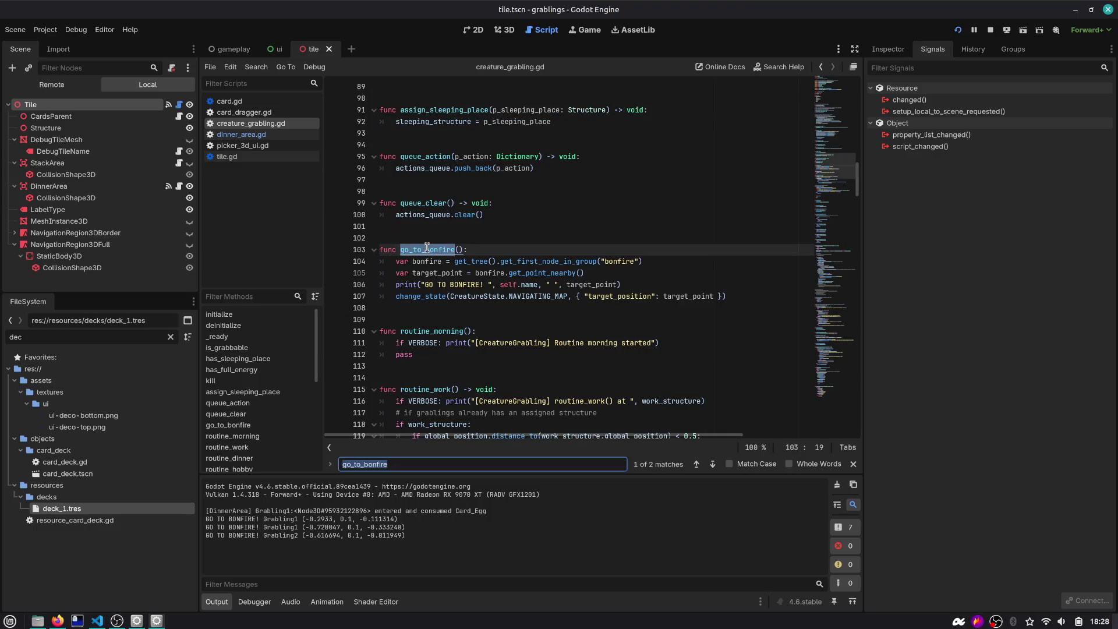
click(554, 296)
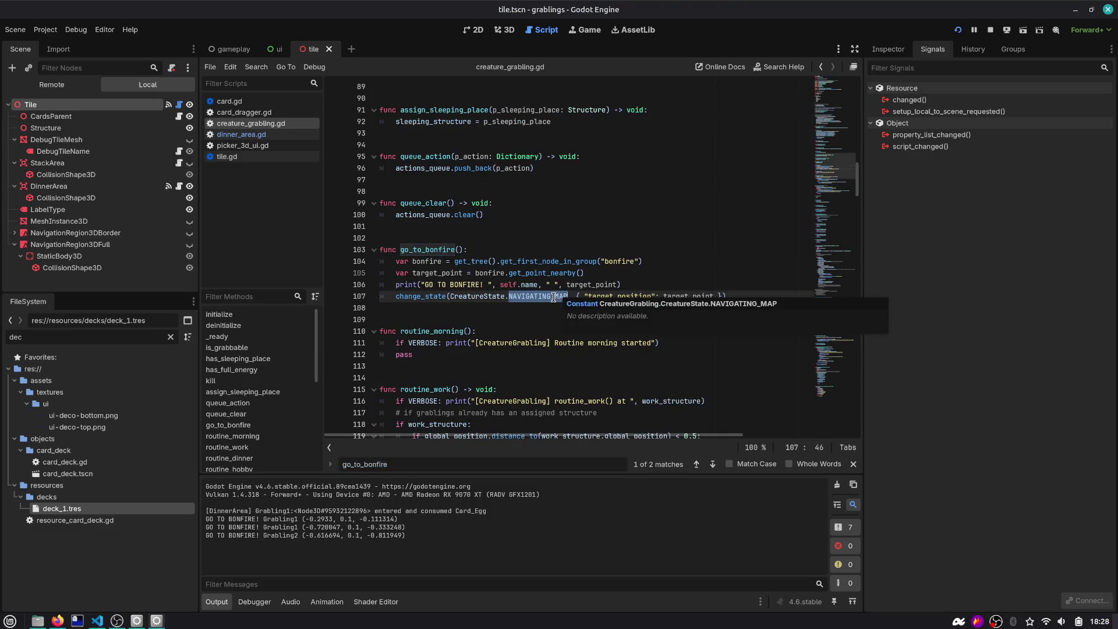
key(Escape)
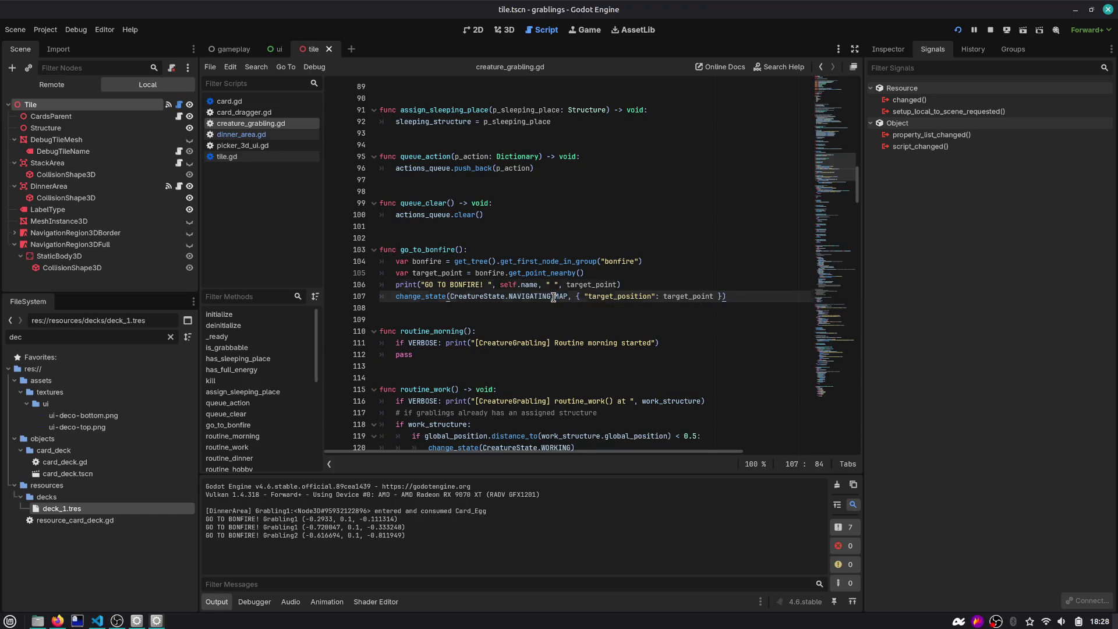
key(Up)
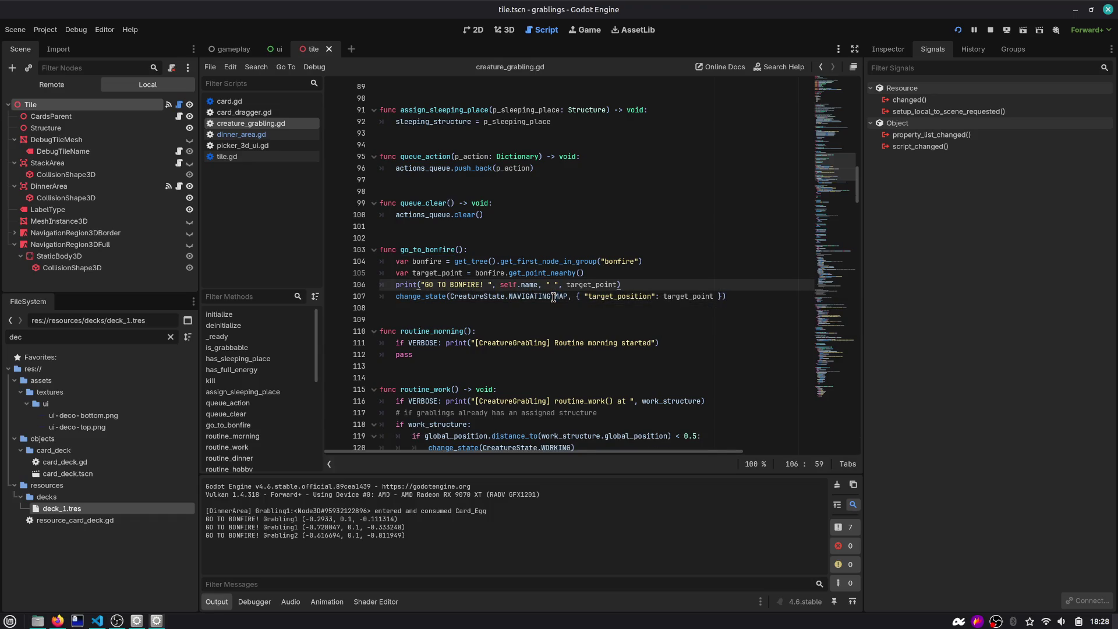
Add a temporary line below the print that calls state_to_string(state), and save
key(Return)
text(CreatureState.NA)
key(BackSpace)
key(BackSpace)
key(BackSpace)
key(ctrl+shift+Left)
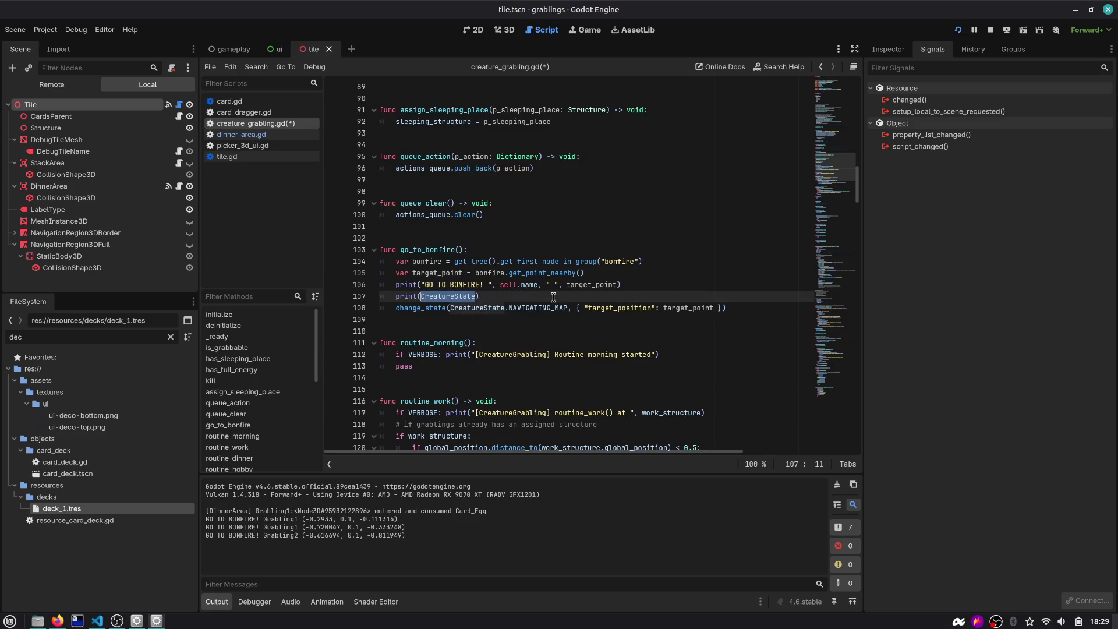
text(state)
key(ctrl+s)
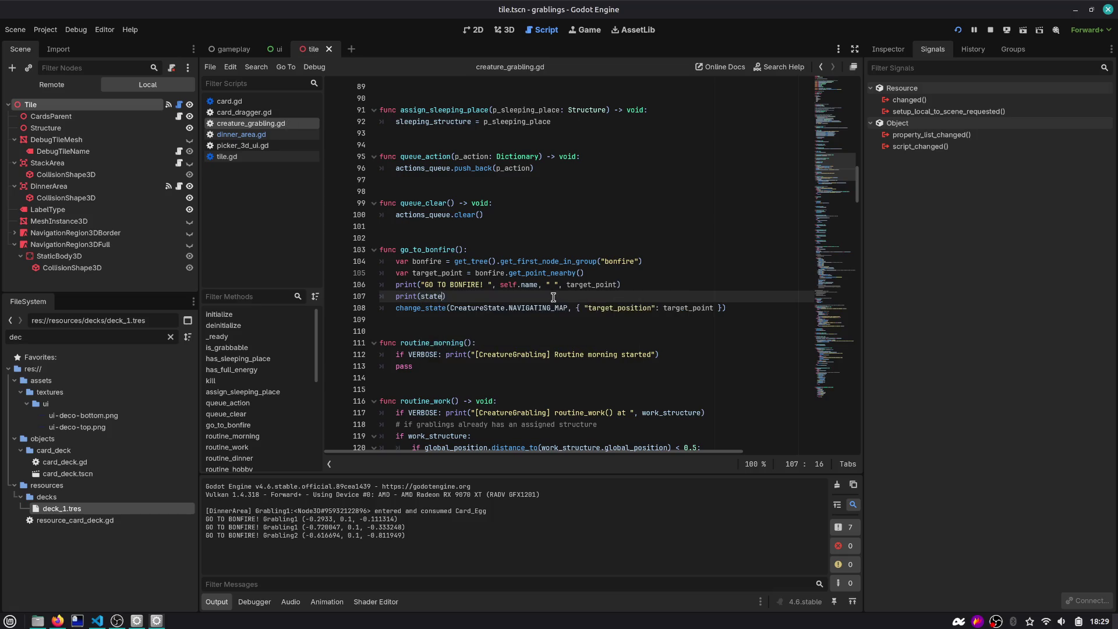
key(ctrl+shift+Left)
key(BackSpace)
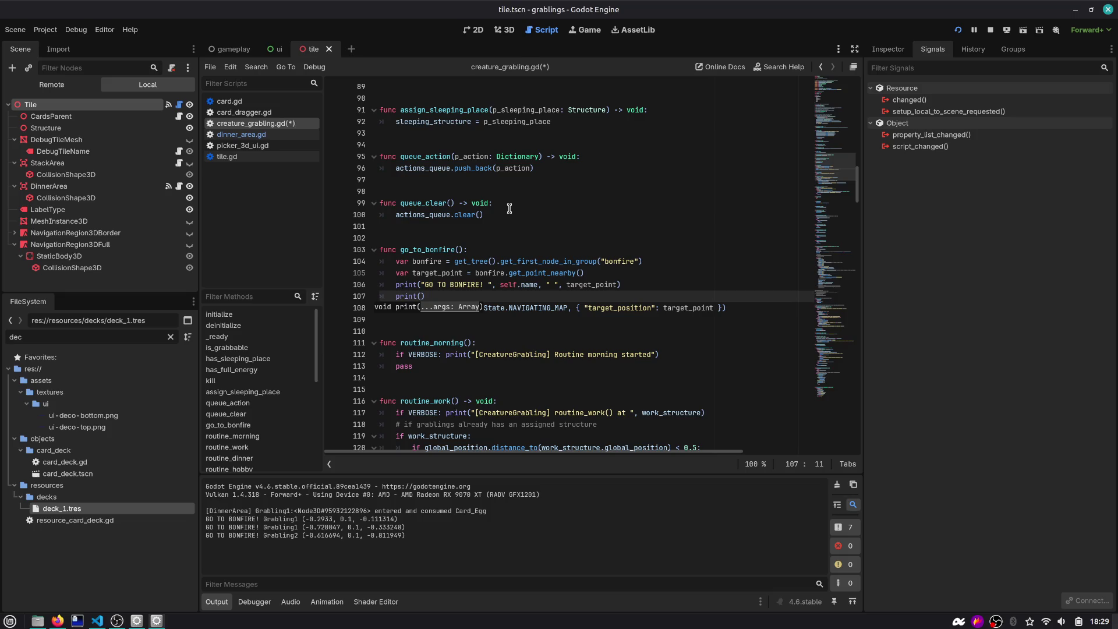
text(ch)
key(BackSpace)
key(BackSpace)
text(state_to)
key(Return)
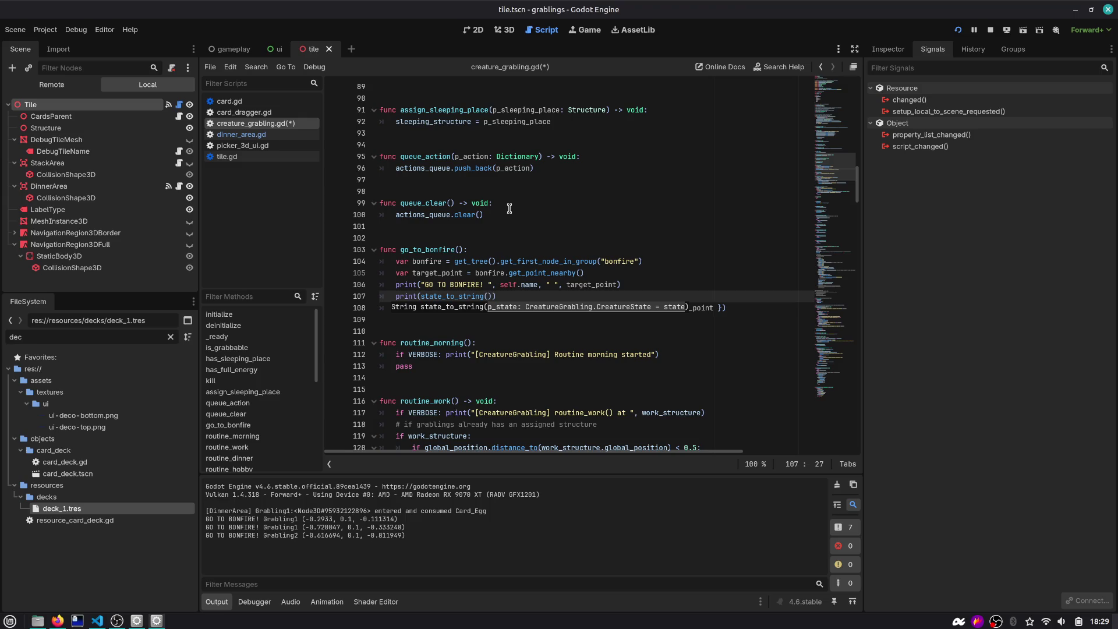
text(state)
key(ctrl+s)
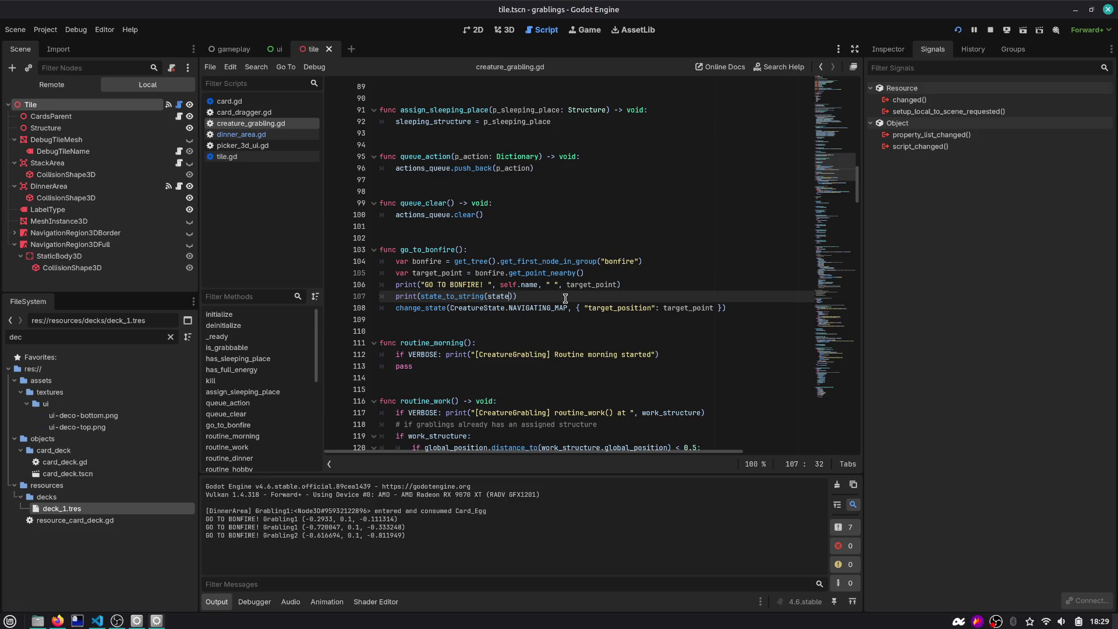
Replace target_point with state_to_string(state) in the GO TO BONFIRE print, remove extra lines, and save
key(BackSpace)
key(BackSpace)
key(BackSpace)
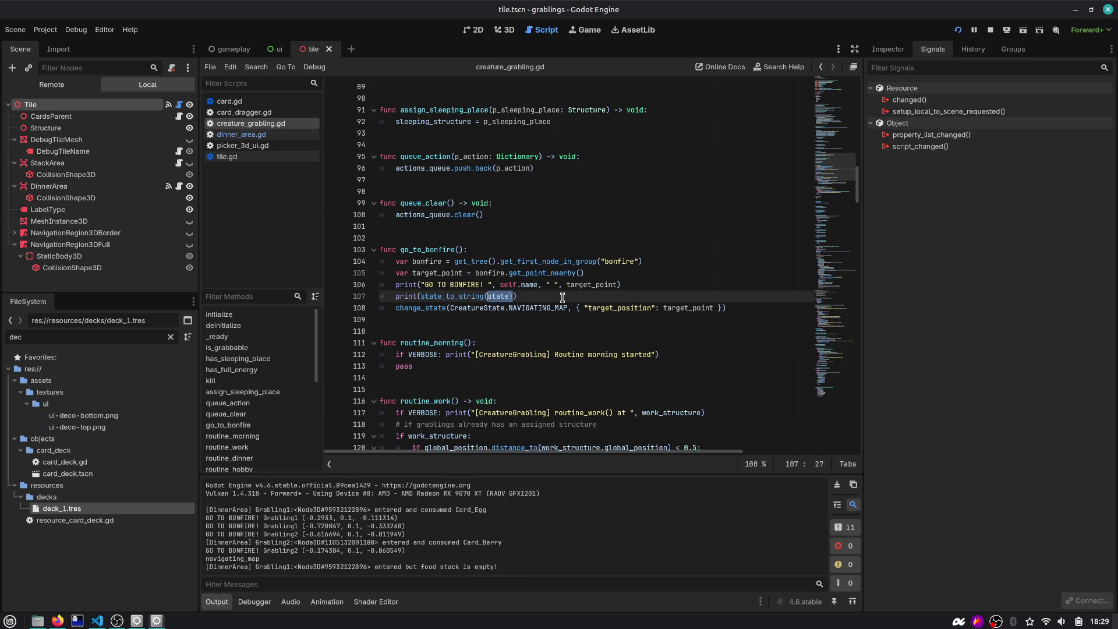
key(BackSpace)
key(BackSpace)
key(BackSpace)
key(Up)
key(End)
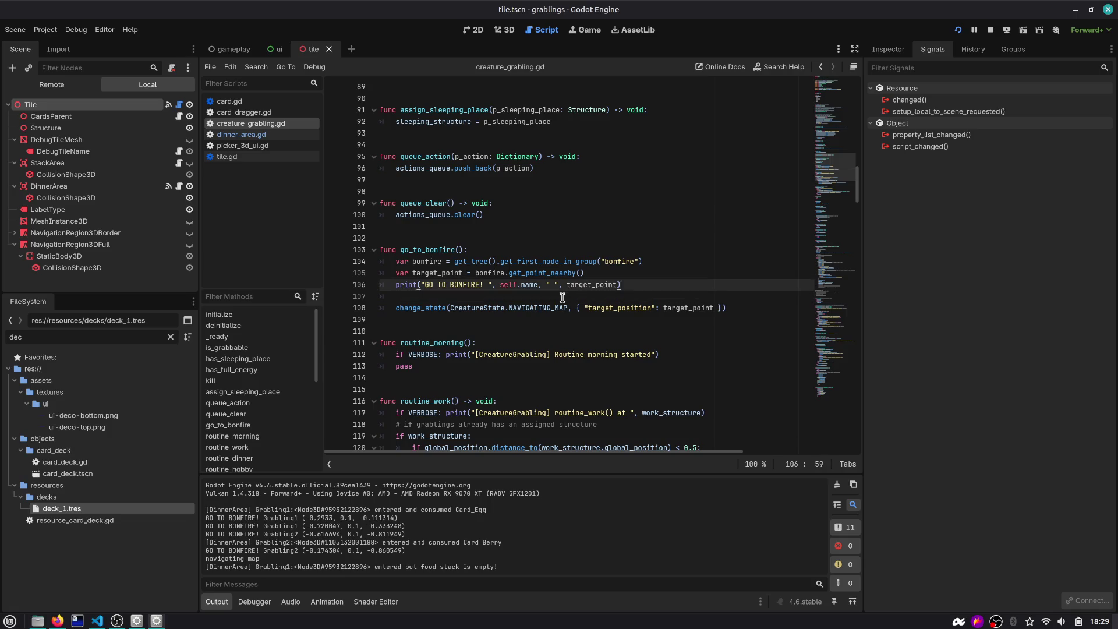
text(,)
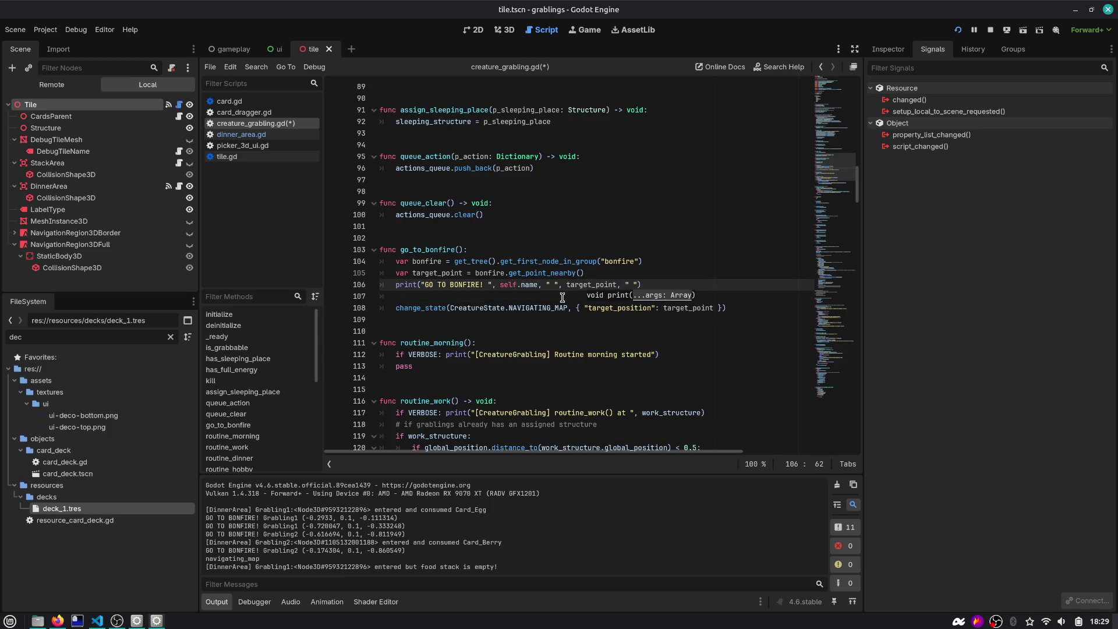
key(Left)
key(ctrl+shift+Left)
text(state_to_string(state))
key(BackSpace)
key(BackSpace)
key(BackSpace)
key(ctrl+s)
click(563, 297)
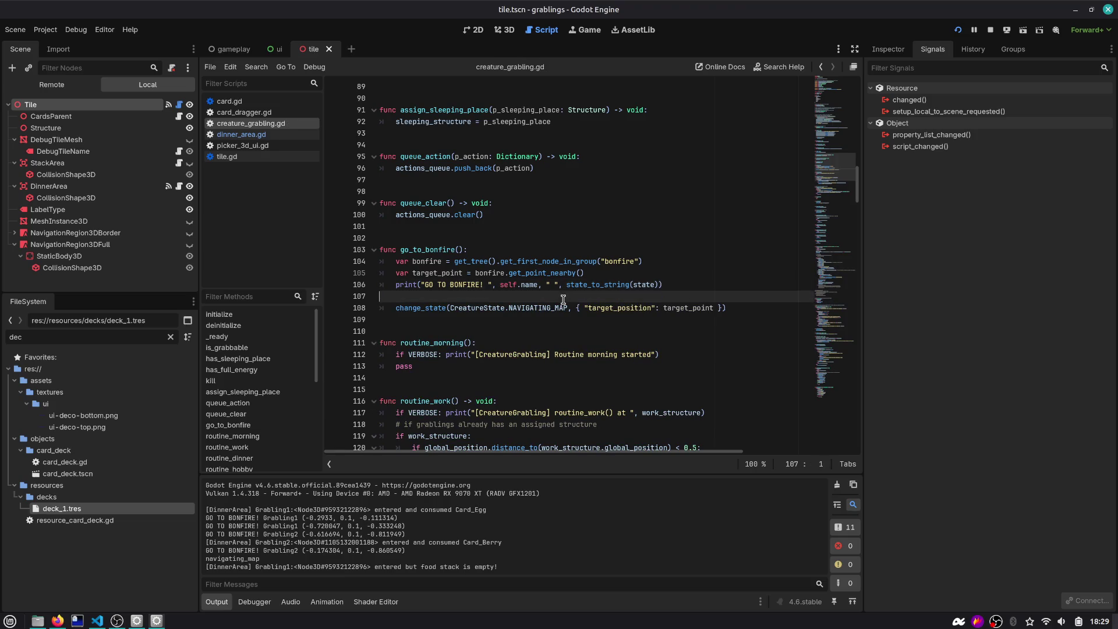
key(Delete)
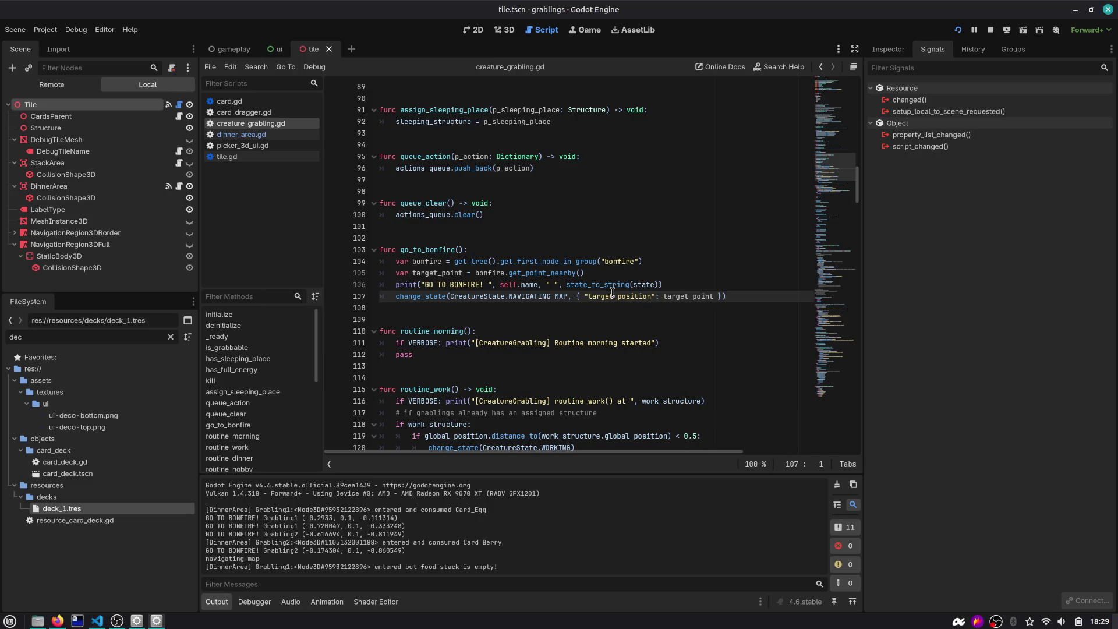
Test-run the game with creature debug labels shown, then stop it
click(958, 29)
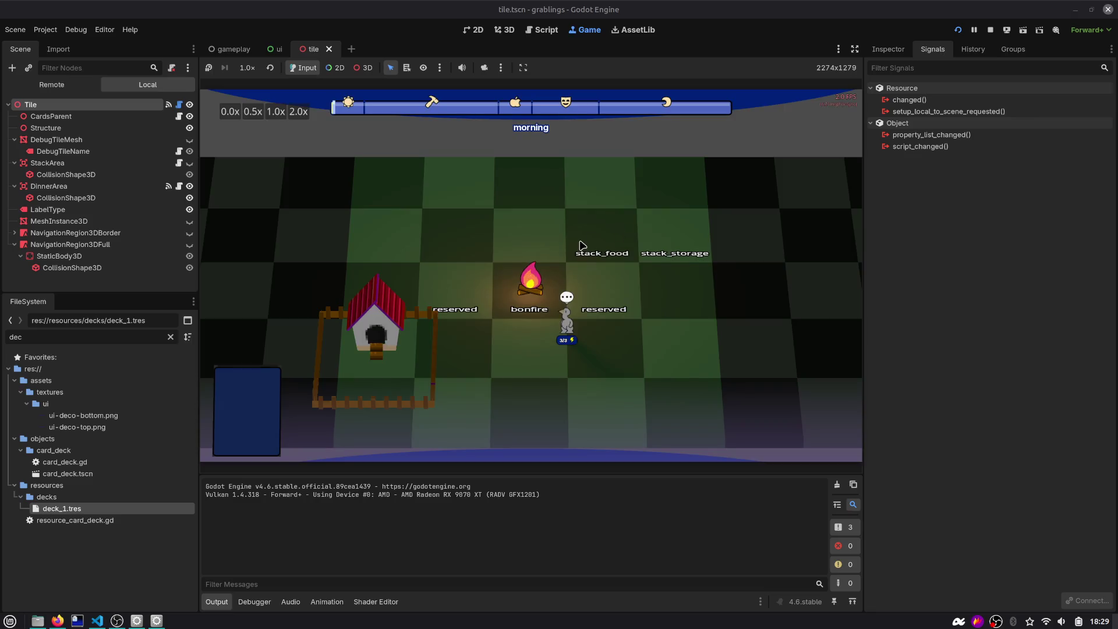
click(995, 327)
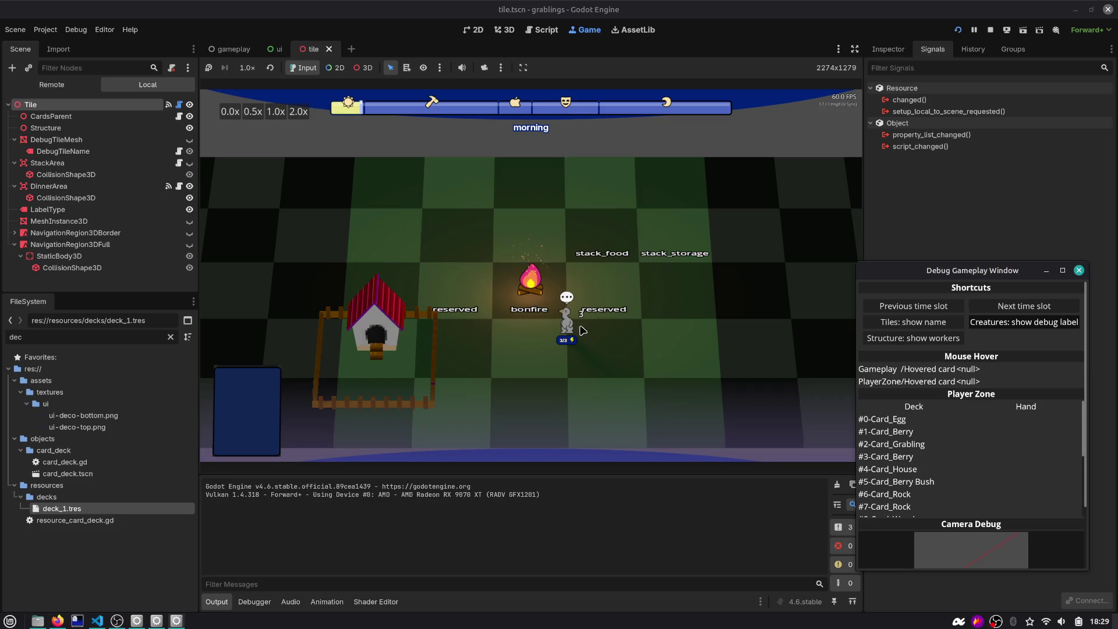
click(991, 29)
click(479, 168)
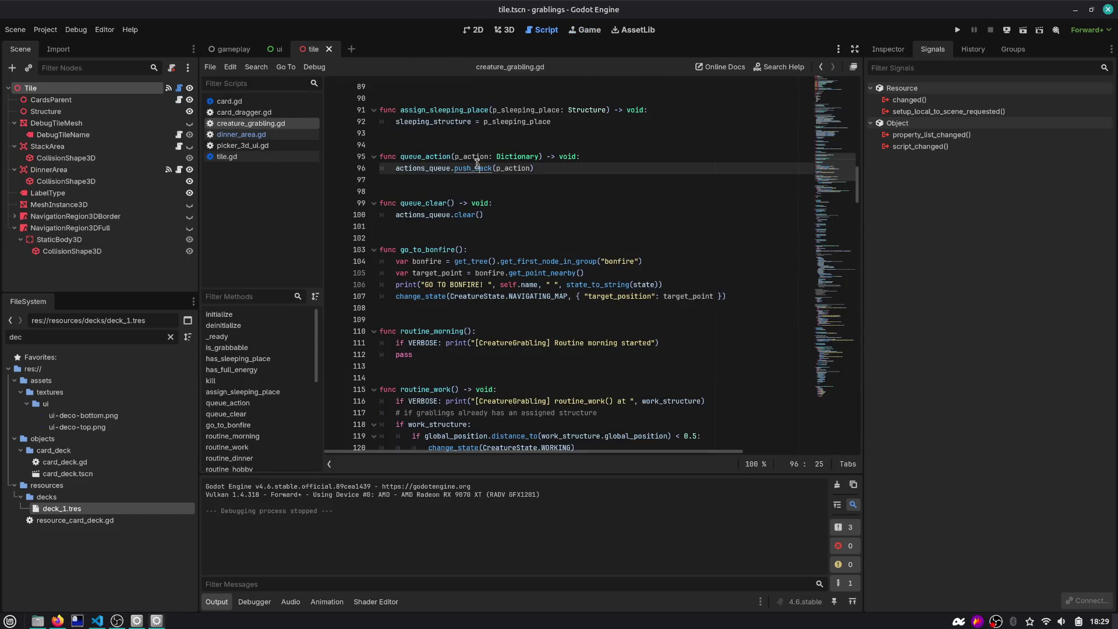
Open the creature-grabling scene, select DebugLabel, and open its debug_label.gd script
key(ctrl+shift+o)
text(crea)
key(Return)
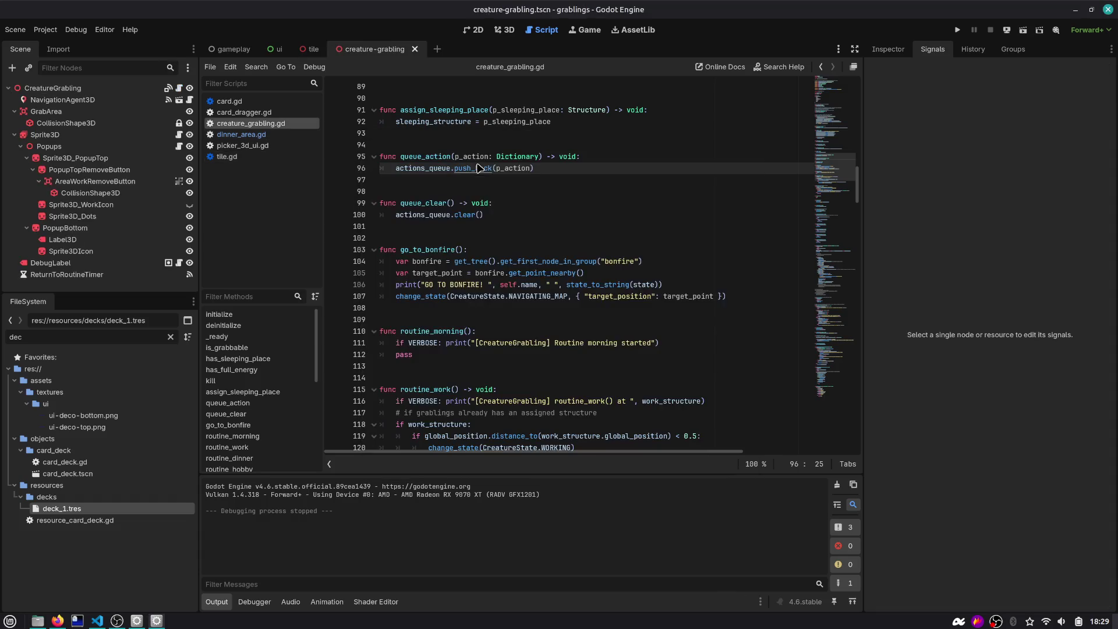
click(508, 28)
scroll(315, 193, up, 10)
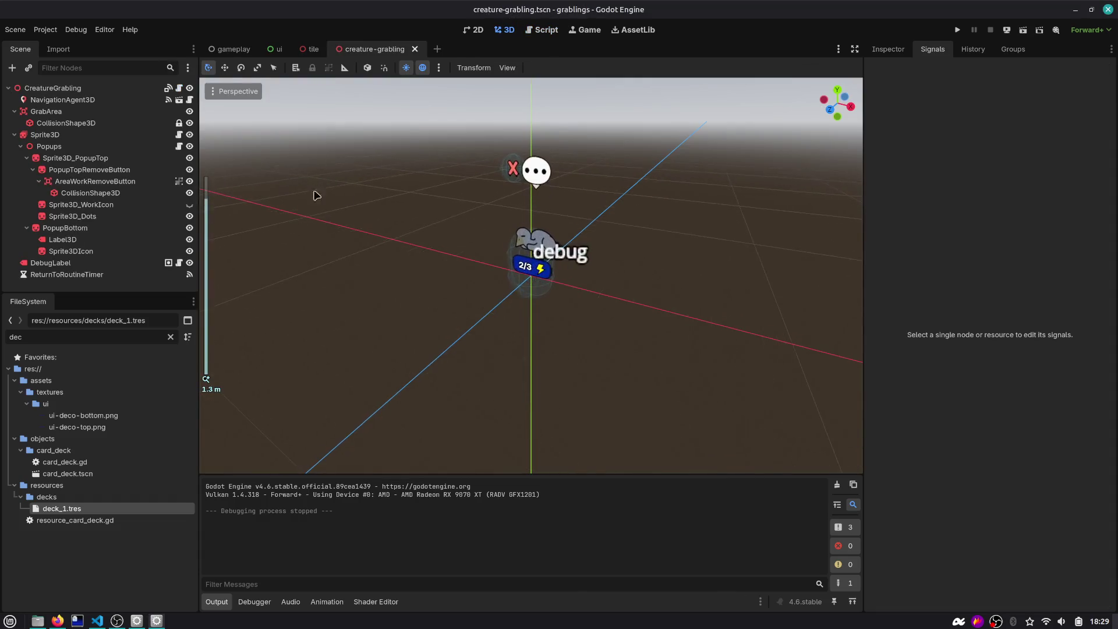
click(626, 233)
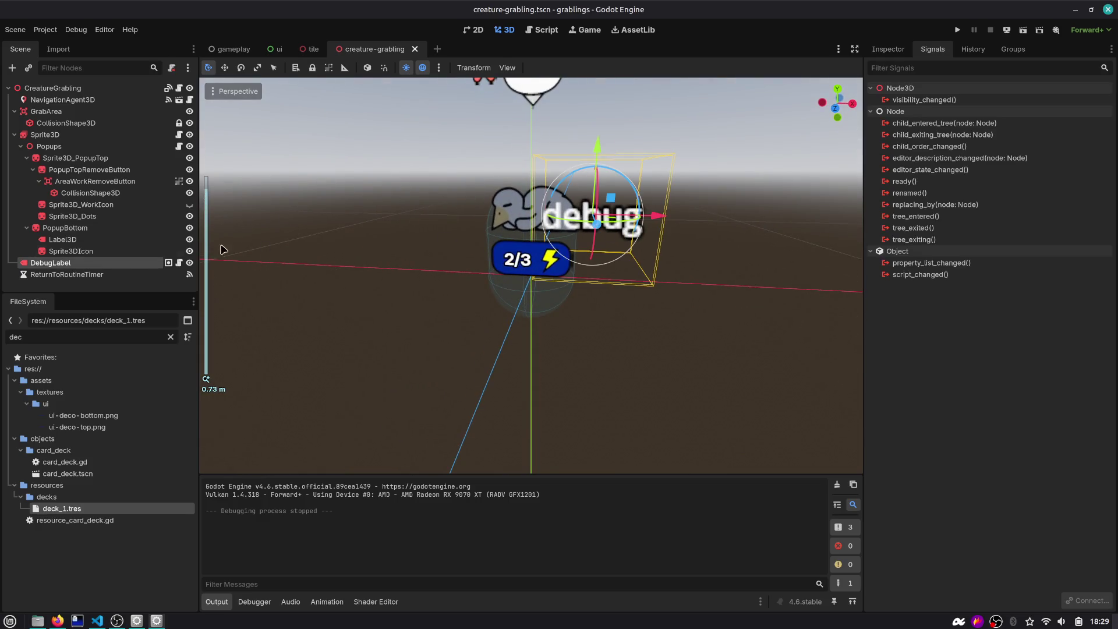
click(179, 262)
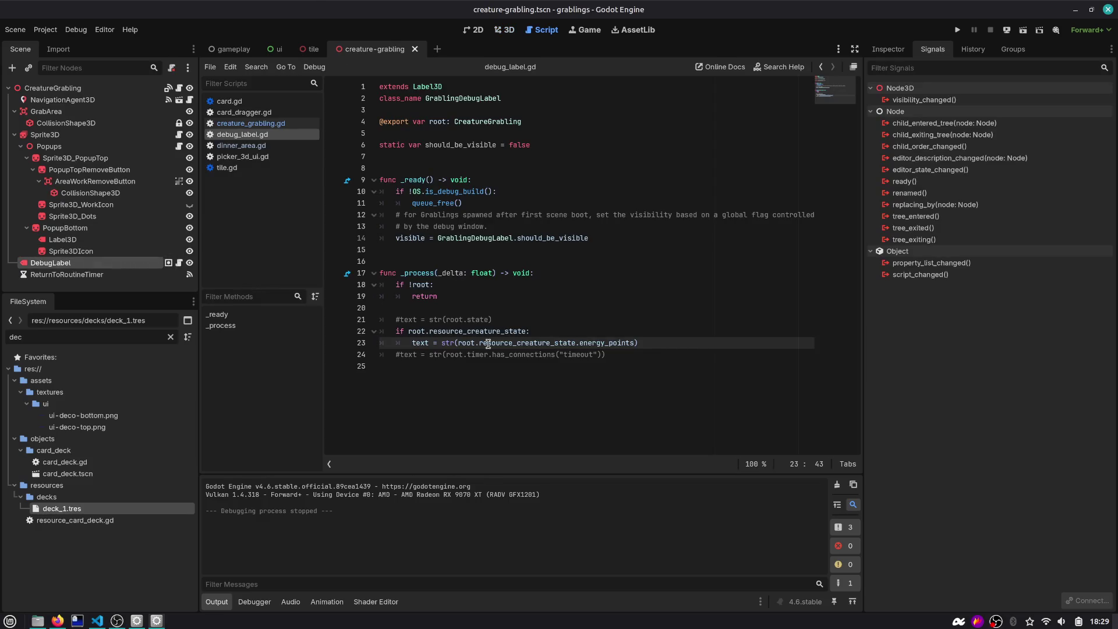
Try rewriting the energy points expression on line 23, then undo back to the original
double_click(568, 343)
key(shift+End)
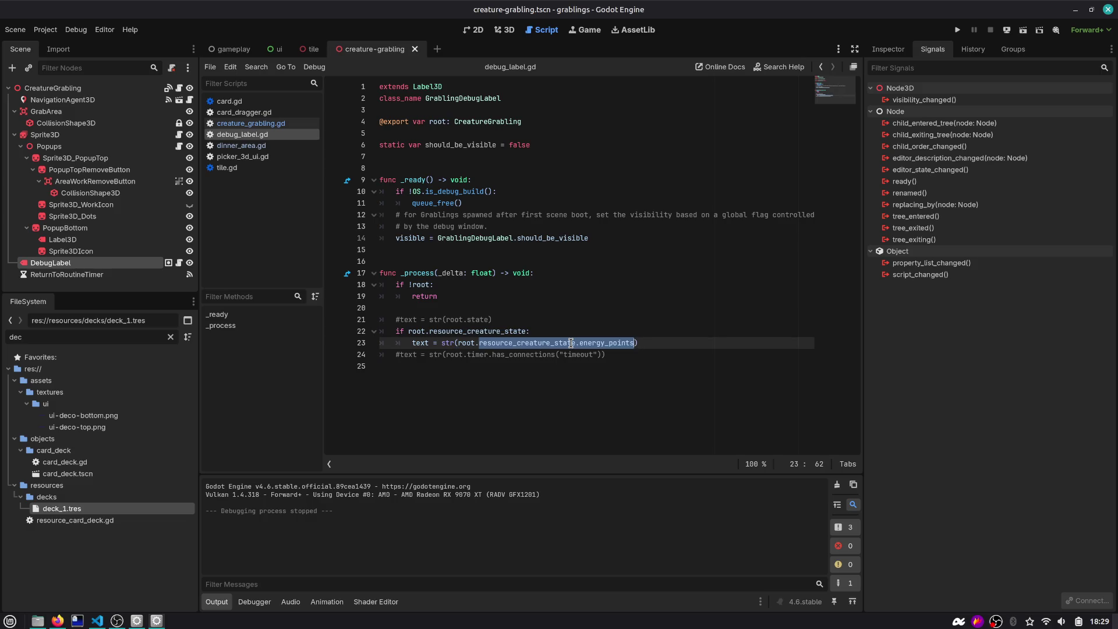
text(state)
key(Escape)
key(ctrl+z)
click(571, 343)
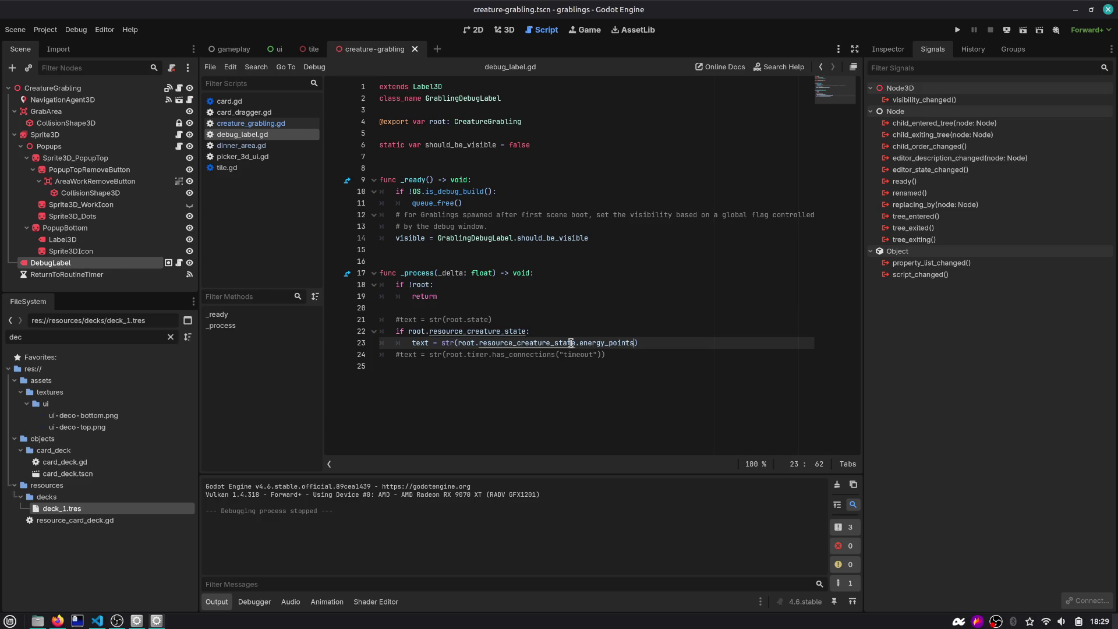
key(ctrl+BackSpace)
key(ctrl+BackSpace)
key(ctrl+BackSpace)
text(tstate)
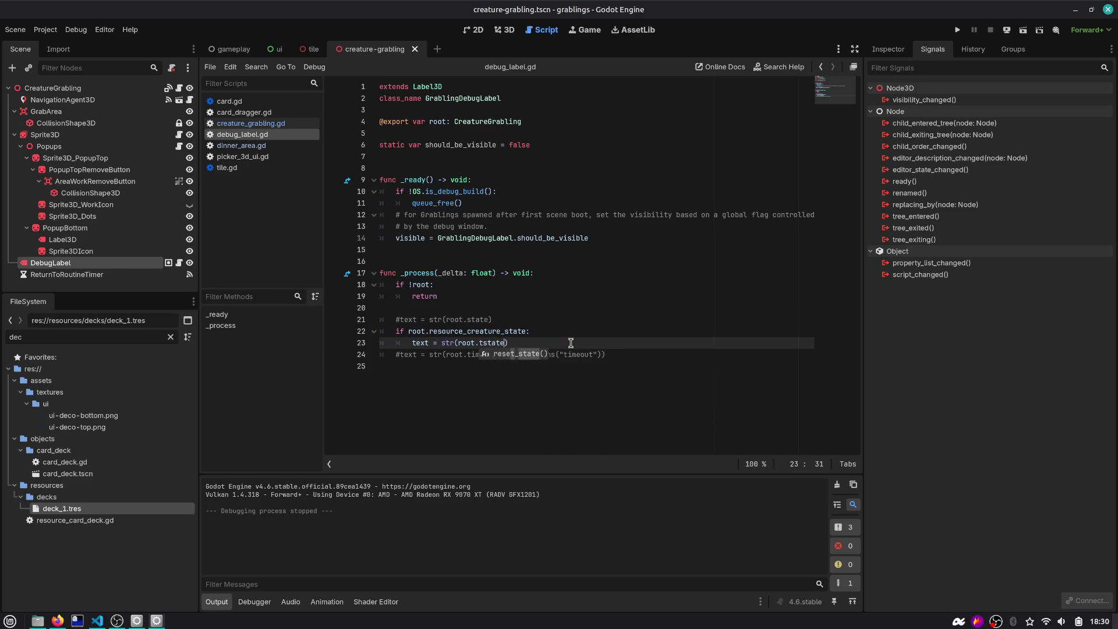
key(ctrl+z)
key(Escape)
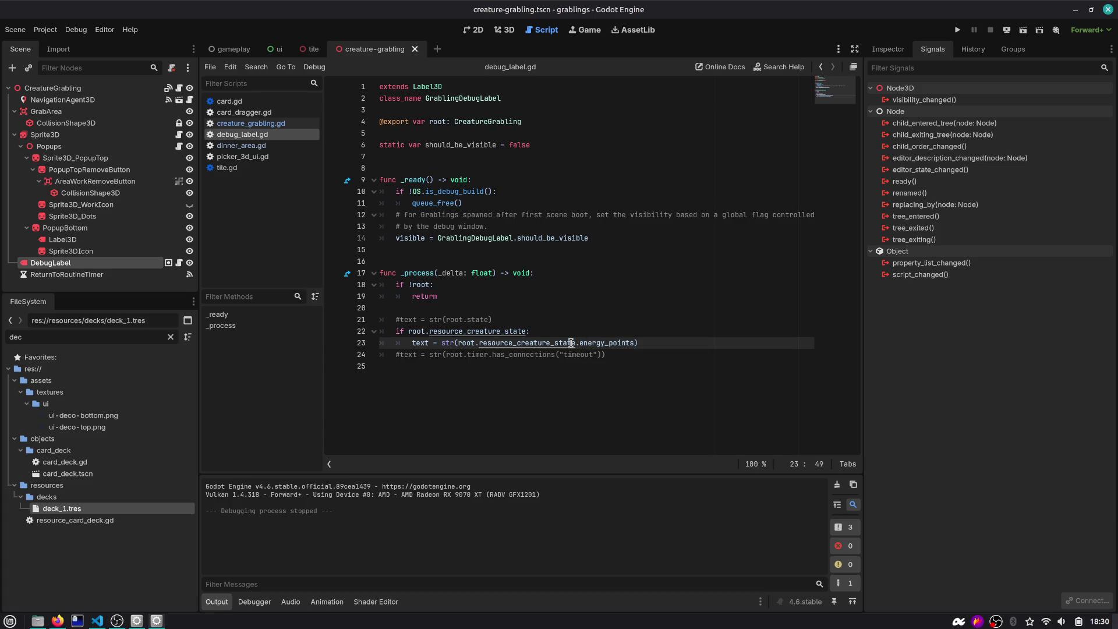
Comment out the energy points line and add text = root.state_to_string() below it
key(ctrl+k)
key(End)
key(Return)
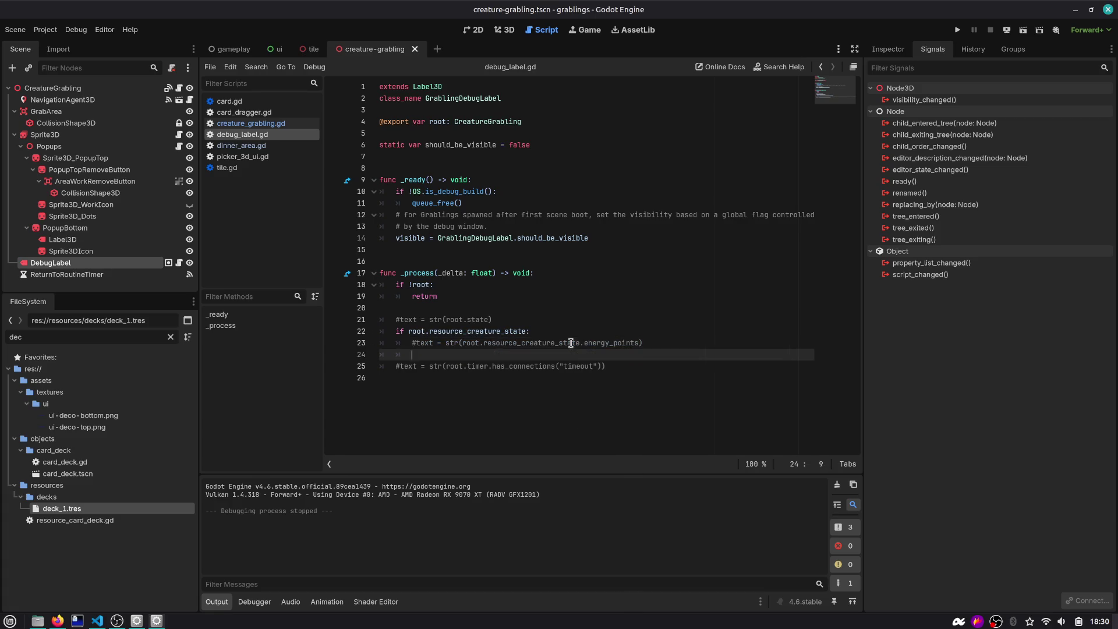
text(text = str()
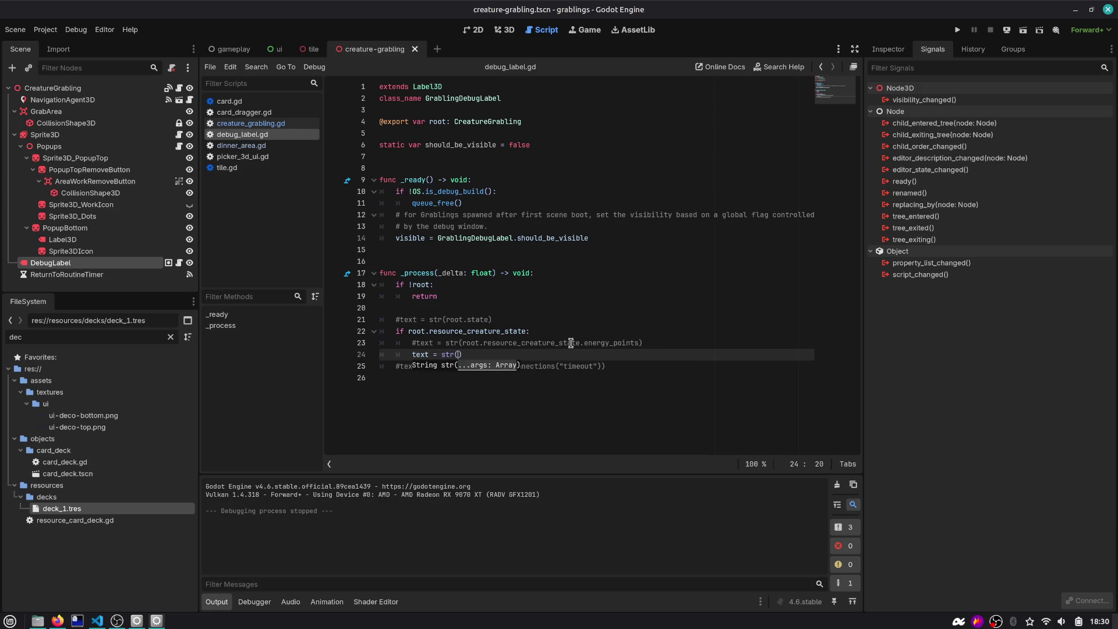
key(End)
key(ctrl+shift+Left)
text(root.)
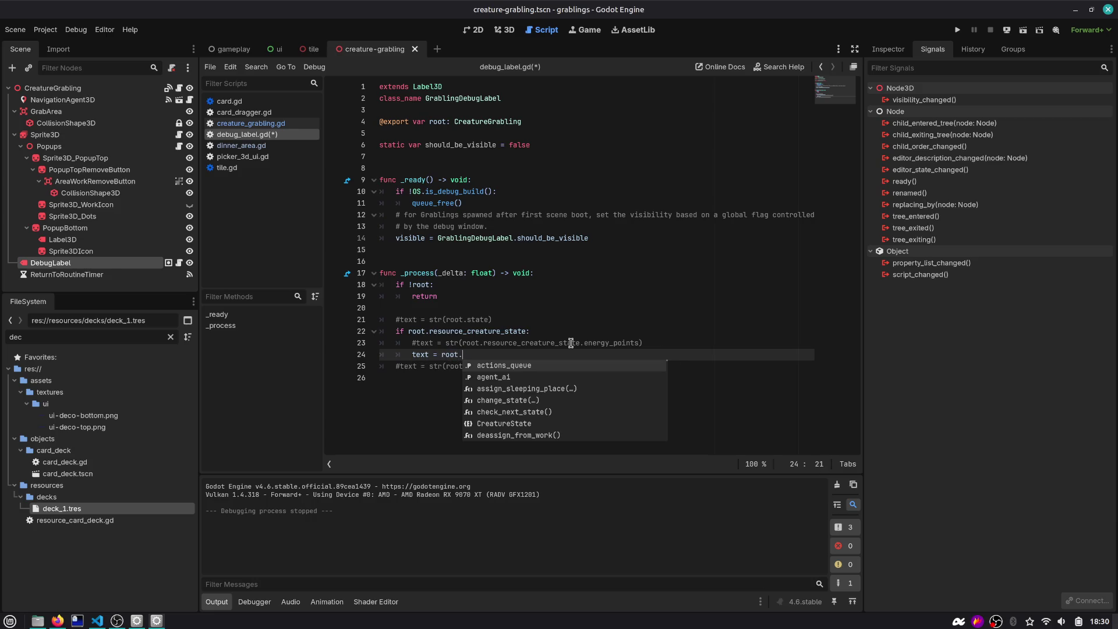
text(state)
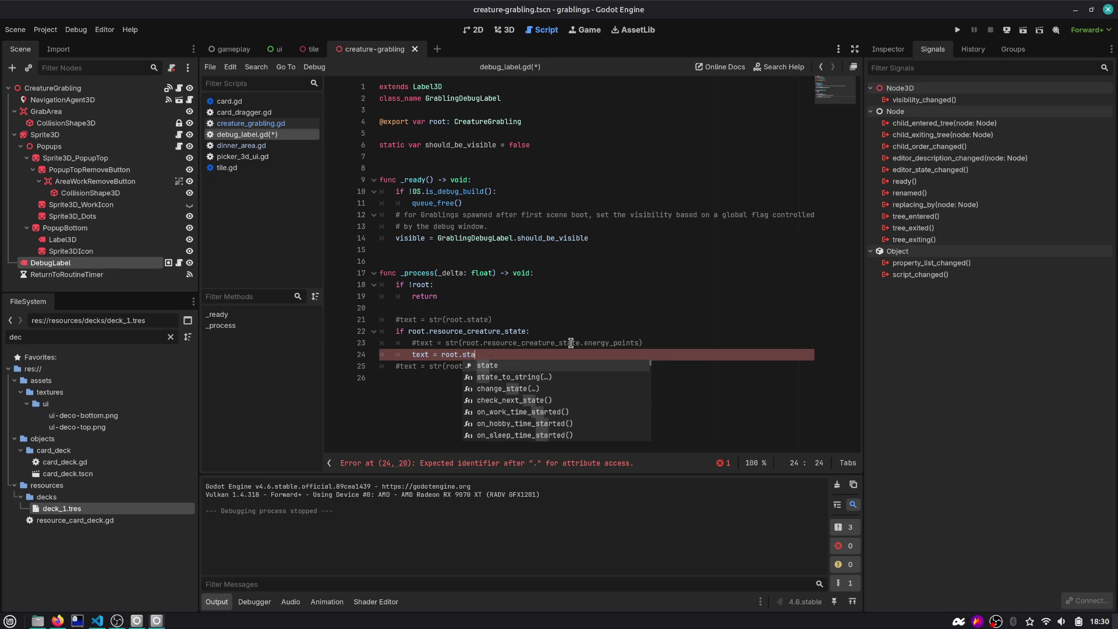
key(Home)
key(Right)
key(Right)
key(Right)
text(root.sta)
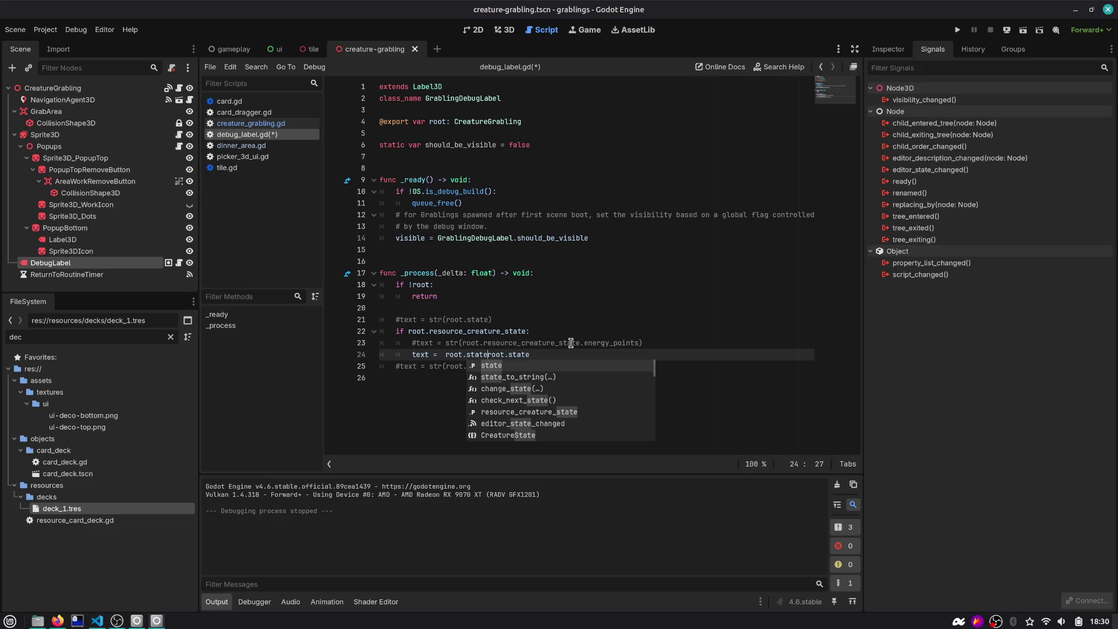
key(Tab)
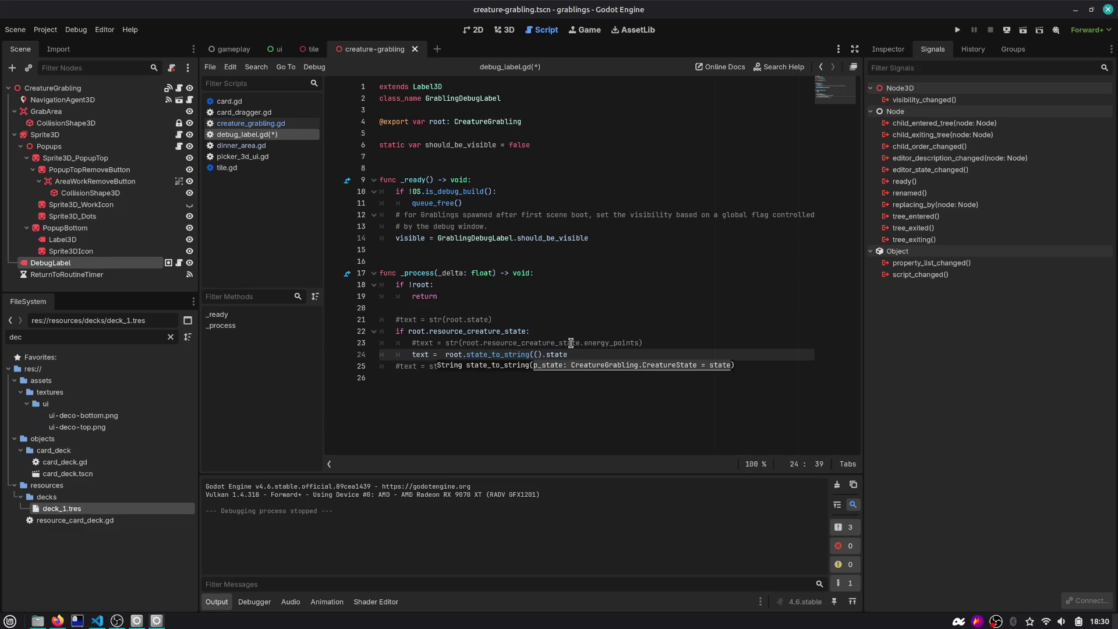
key(End)
key(BackSpace)
key(BackSpace)
key(BackSpace)
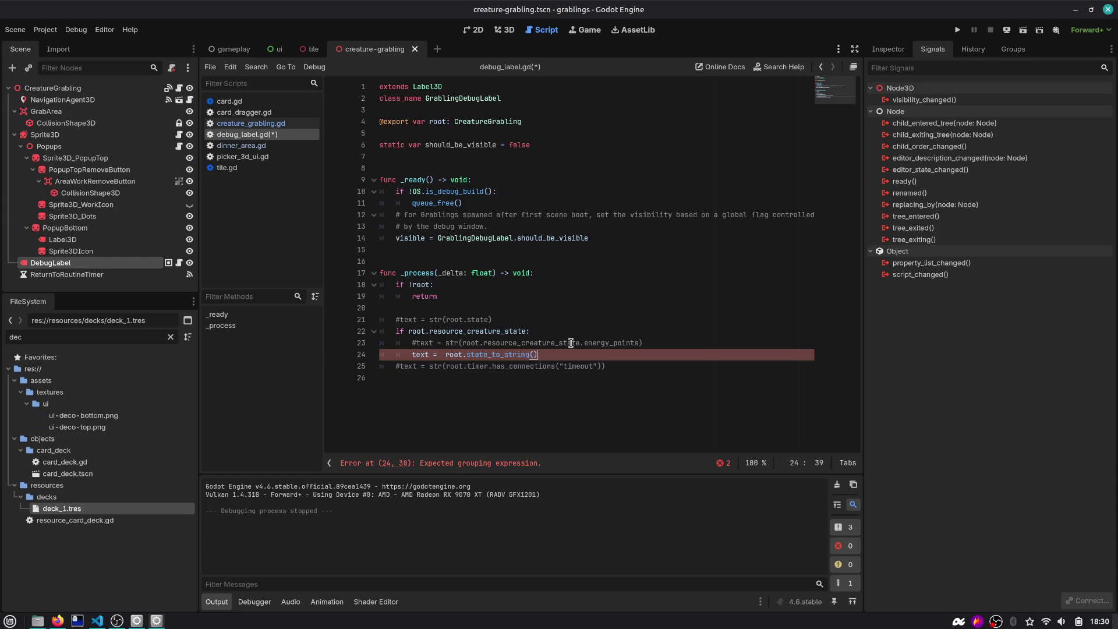
key(BackSpace)
key(Down)
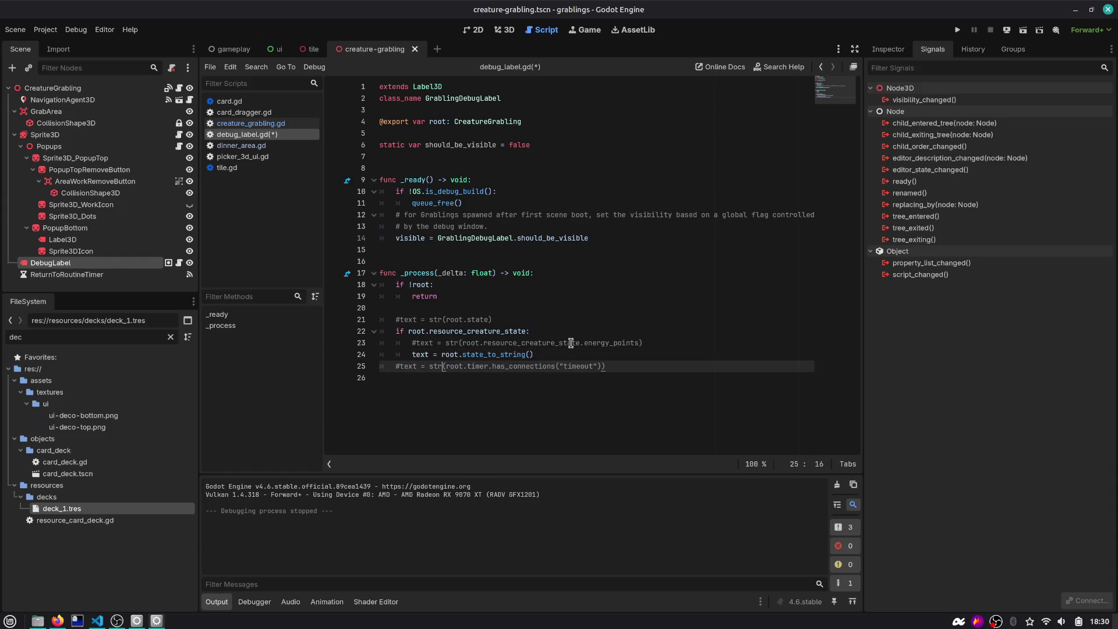
Save debug_label.gd, run with creature debug labels on, and advance to dinner
key(Up)
key(ctrl+s)
key(F5)
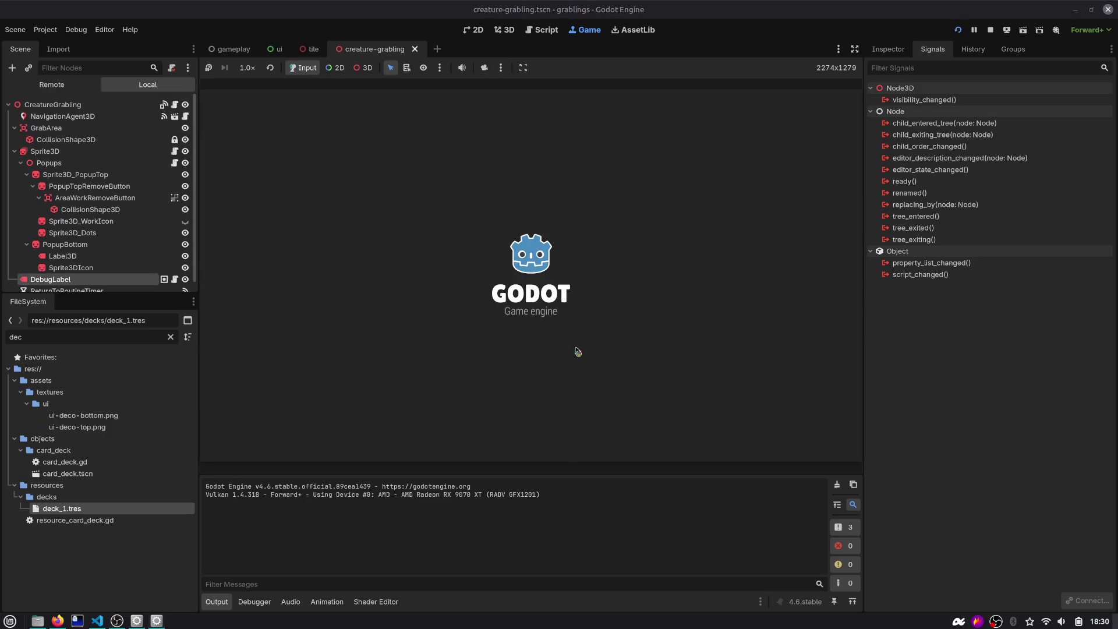
click(998, 321)
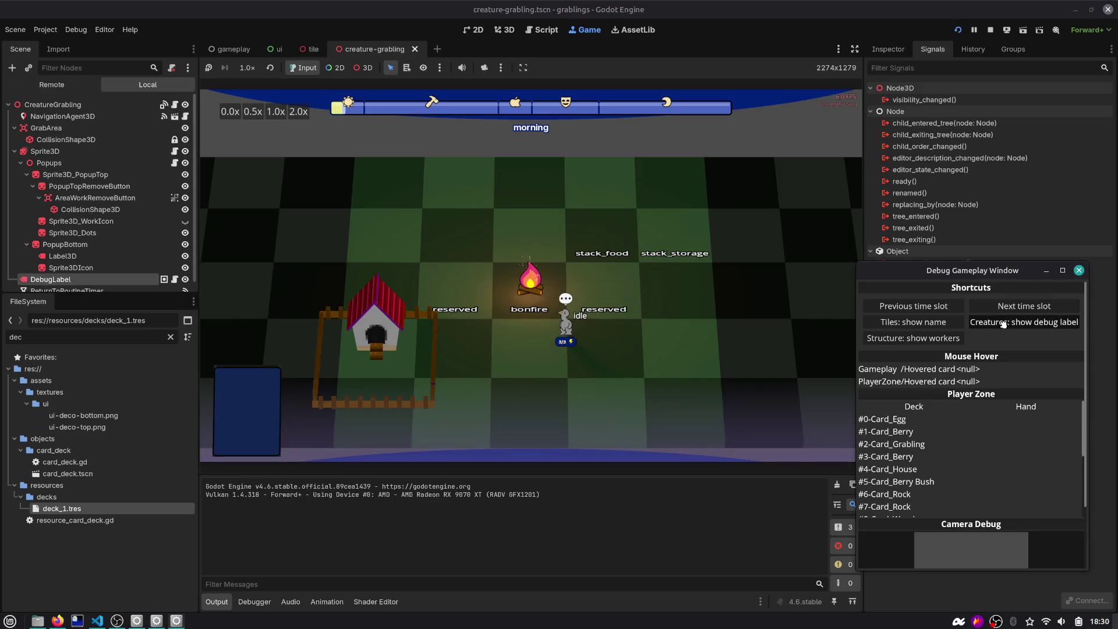
scroll(666, 265, up, 3)
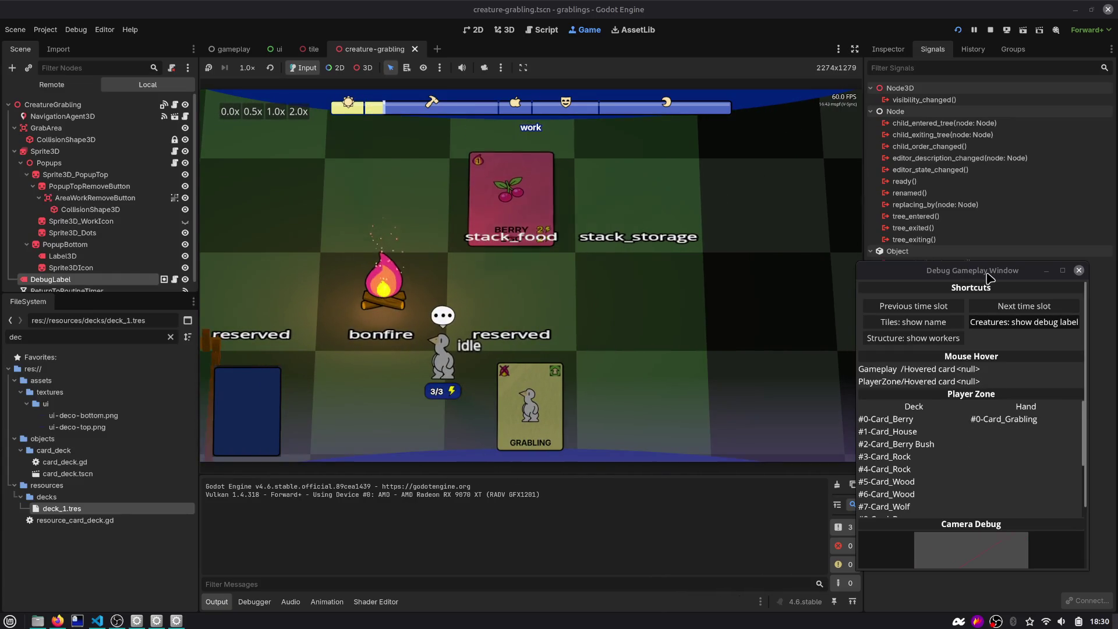
click(1008, 307)
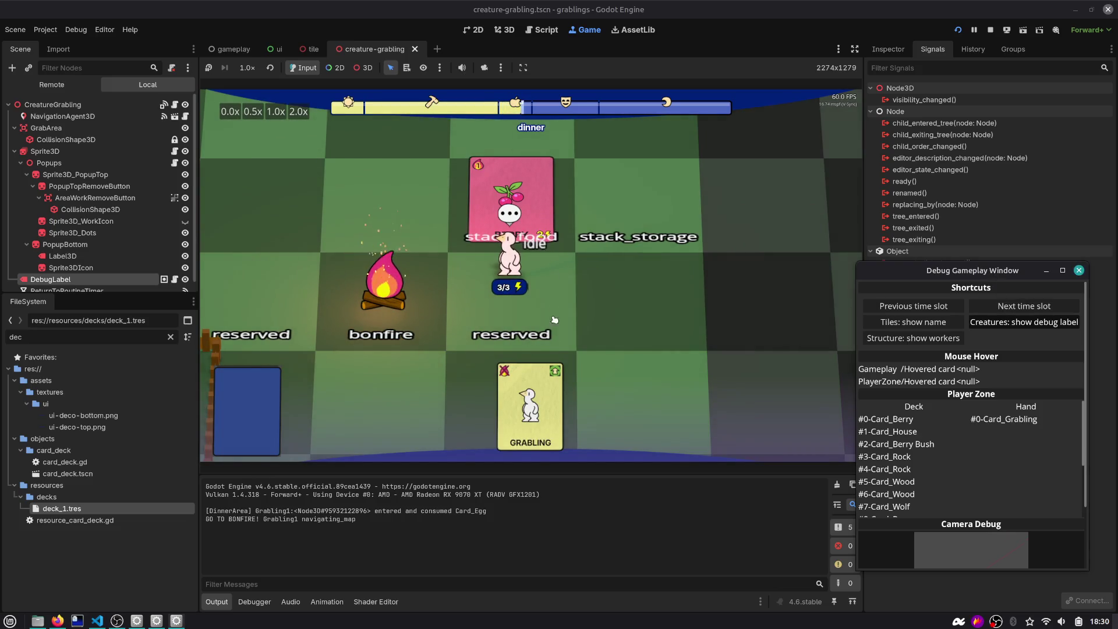
click(542, 31)
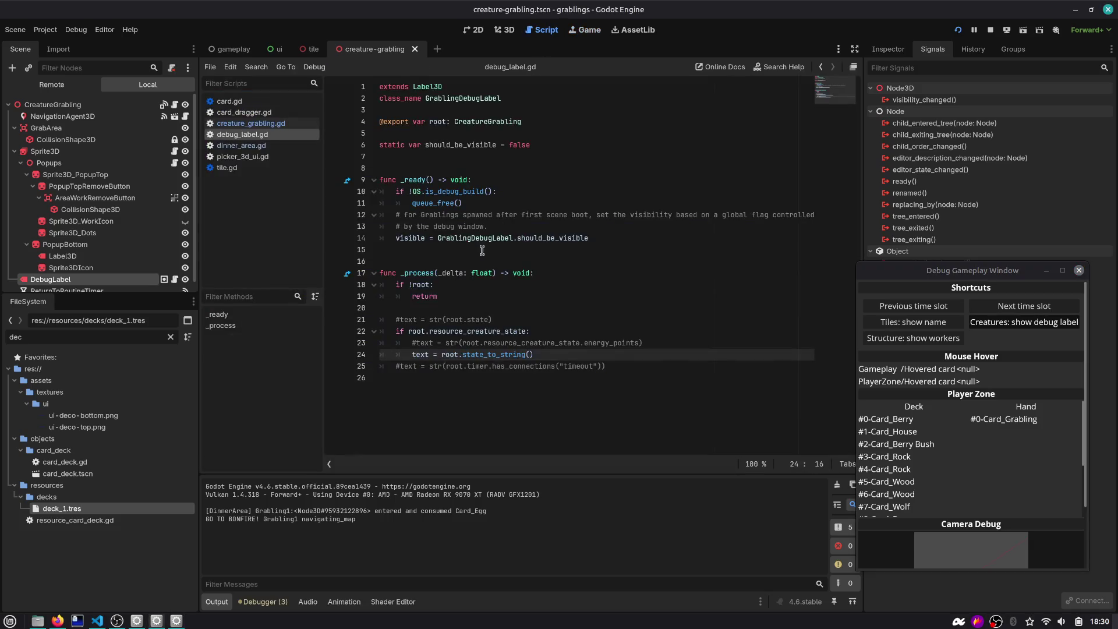
In dinner_area.gd, find on_grabling_entered, change line 57's create_timer delay to 2, and rerun
click(241, 145)
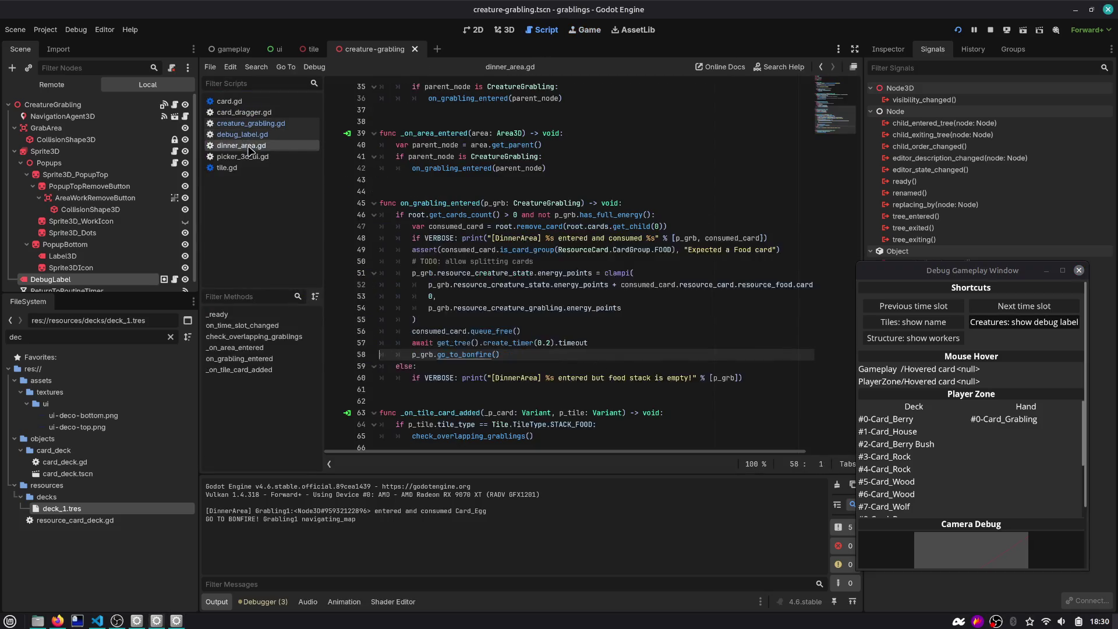
scroll(483, 340, down, 1)
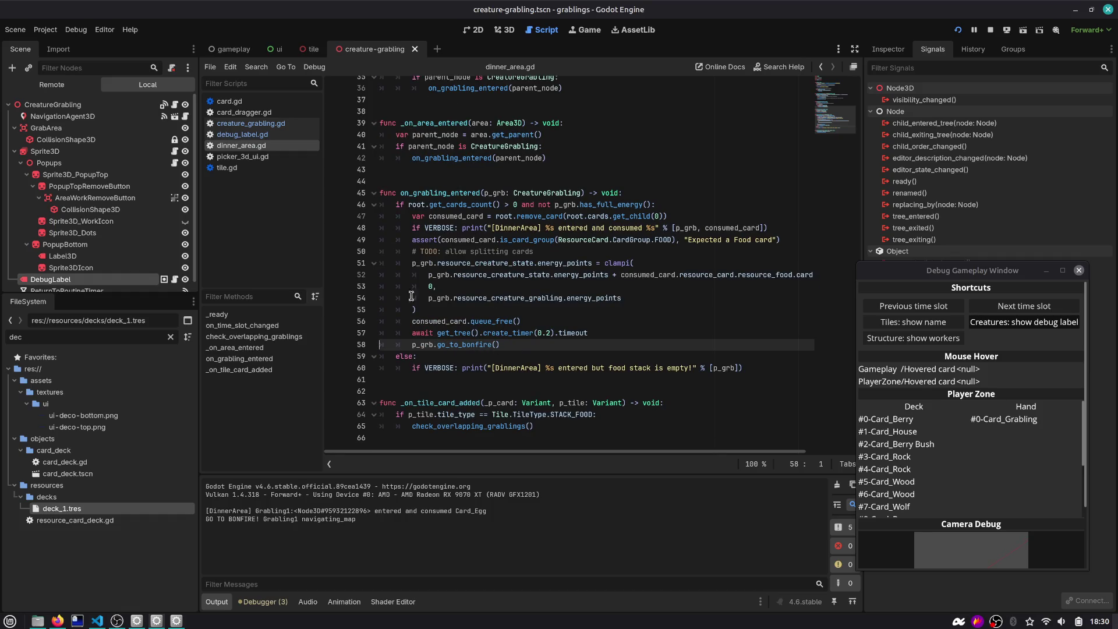
double_click(452, 194)
key(ctrl+f)
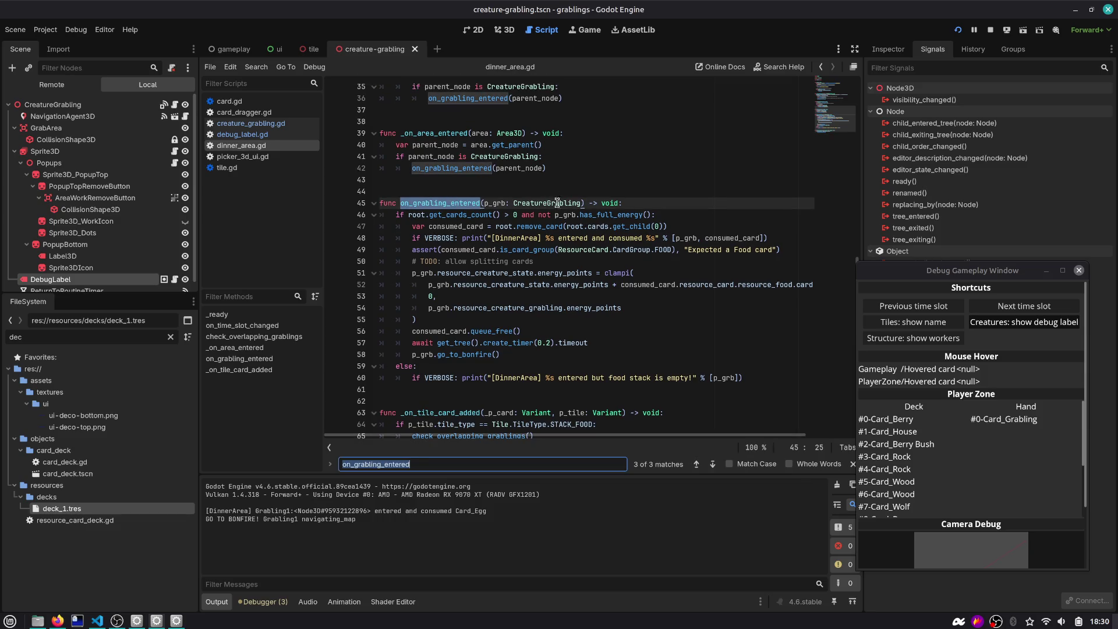
scroll(558, 202, up, 2)
scroll(492, 286, down, 2)
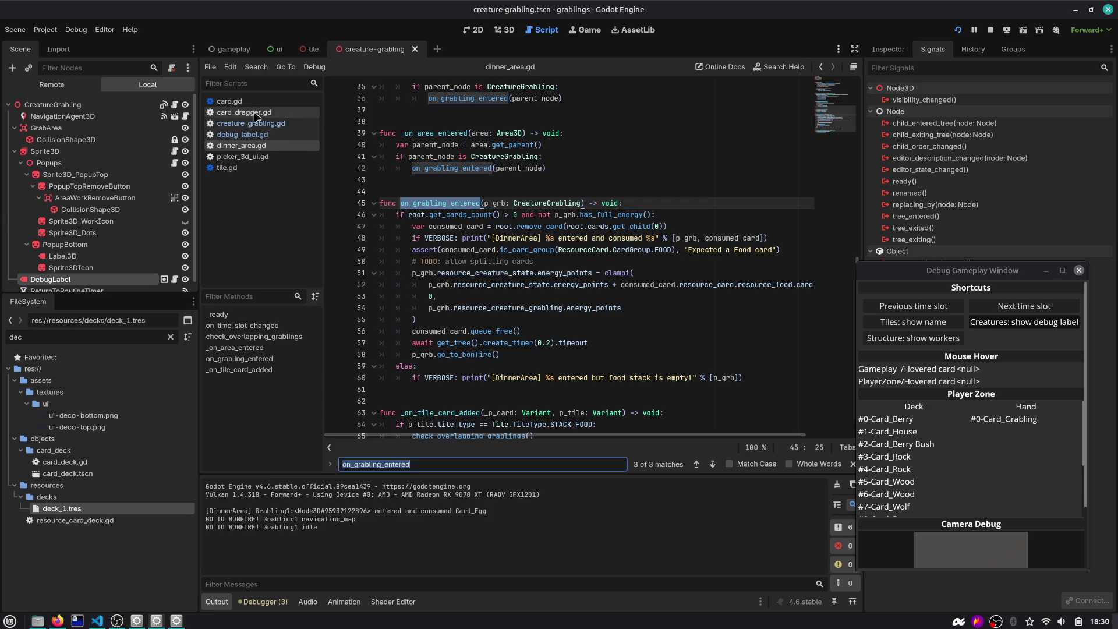
double_click(549, 342)
text(2)
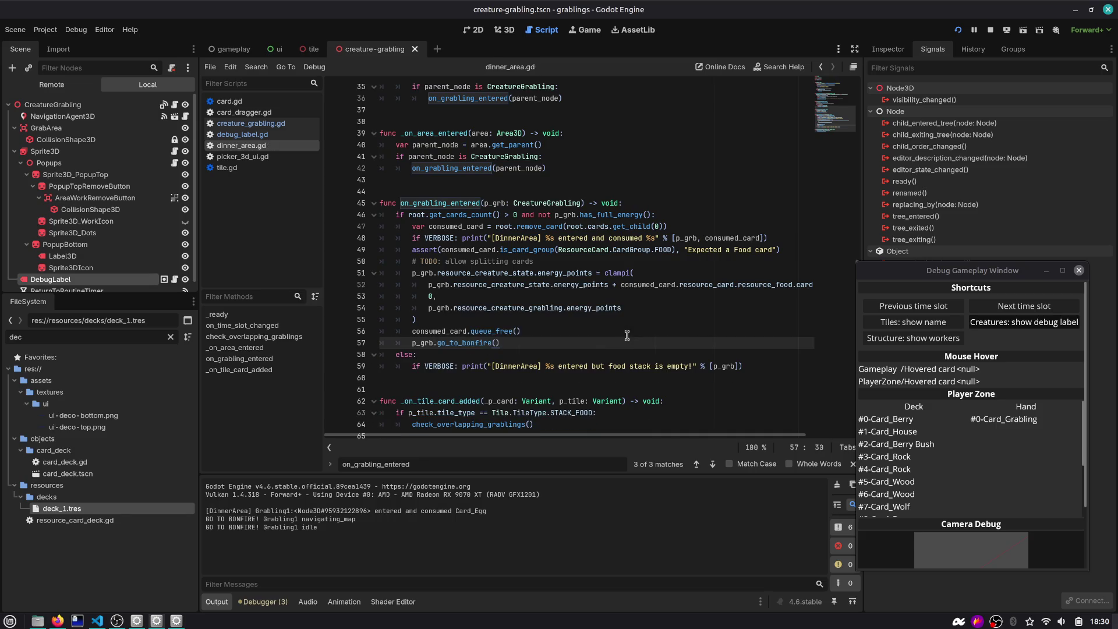
key(F5)
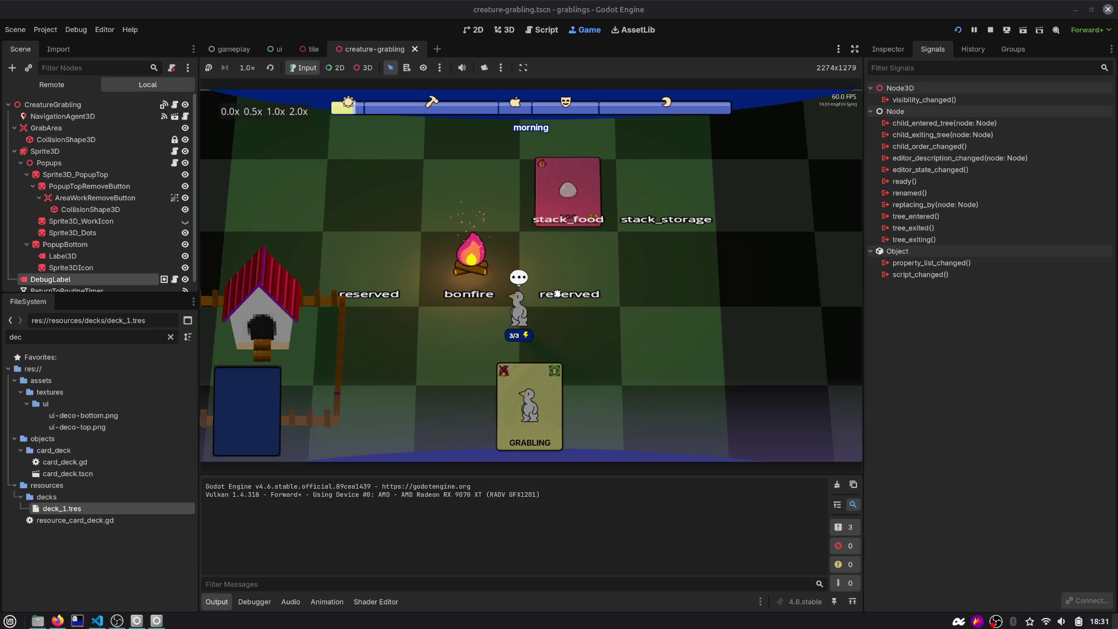
Advance two time slots, then set line 57's timer delay to 1 and restart the game
click(1043, 307)
click(1042, 307)
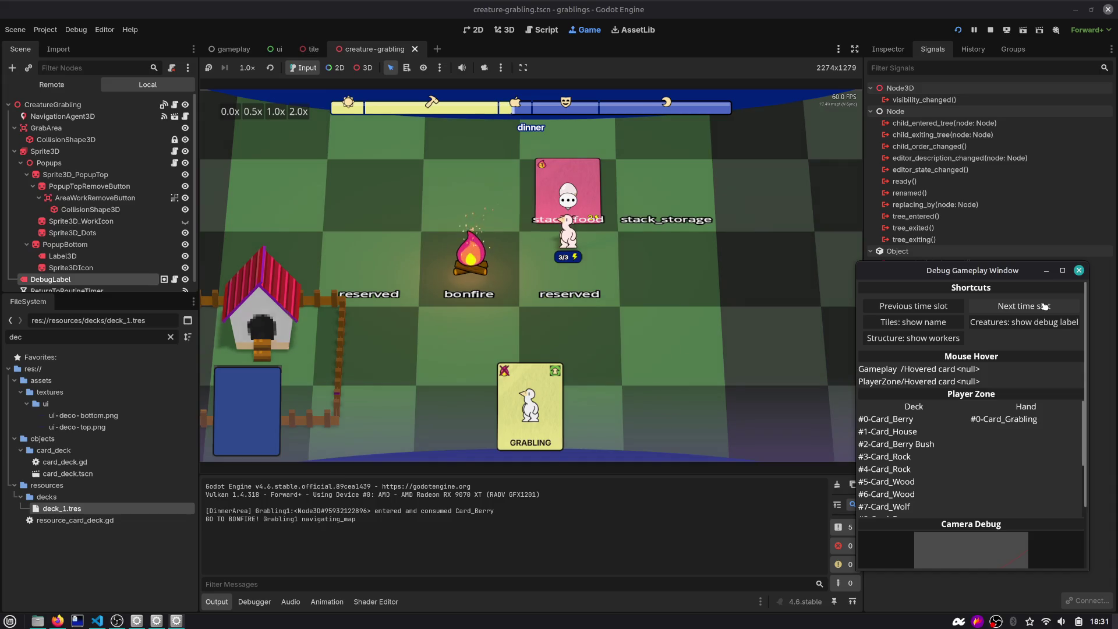
click(543, 34)
key(BackSpace)
key(BackSpace)
key(BackSpace)
text(1)
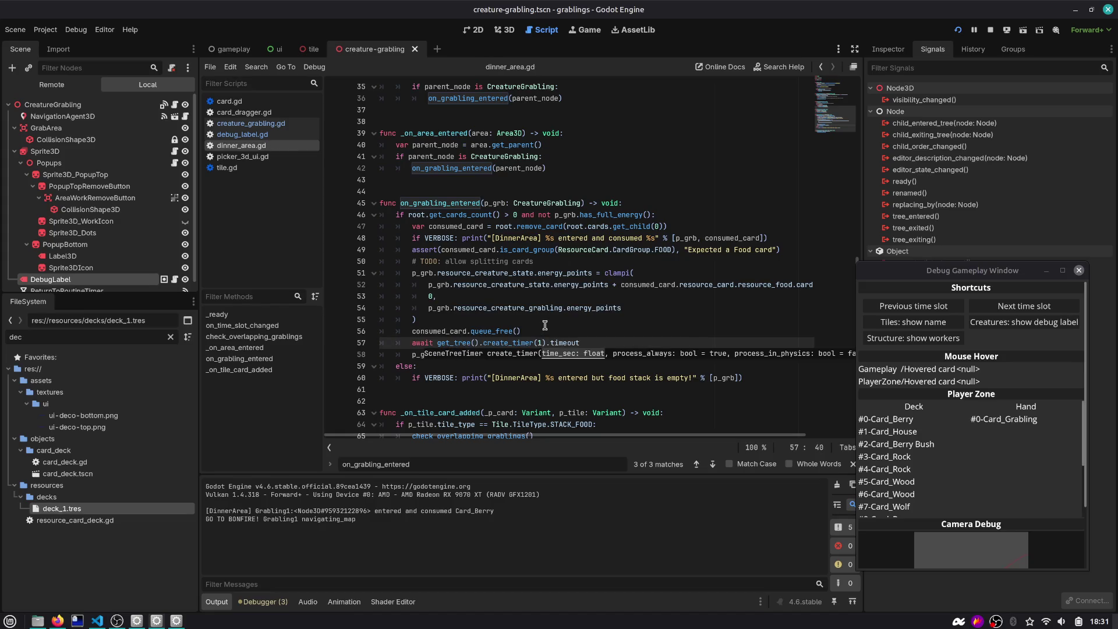
key(F5)
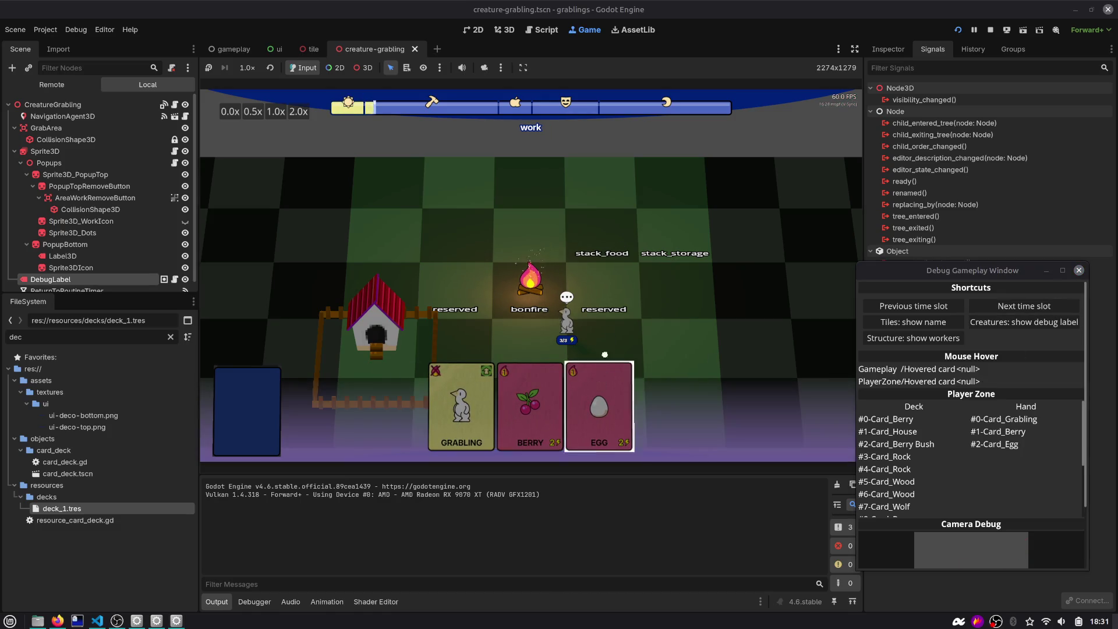
Feed the Egg card to stack_food, advance a slot, then change the timer delay to 0.2
drag(605, 354, 600, 233)
click(1011, 312)
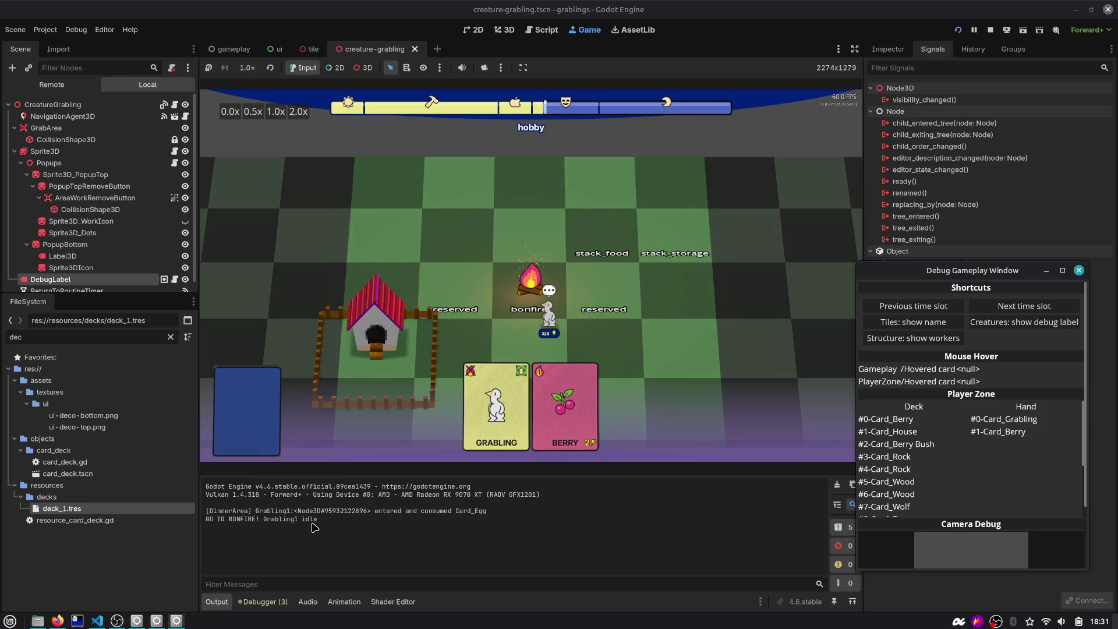
click(547, 33)
key(BackSpace)
text(0.2)
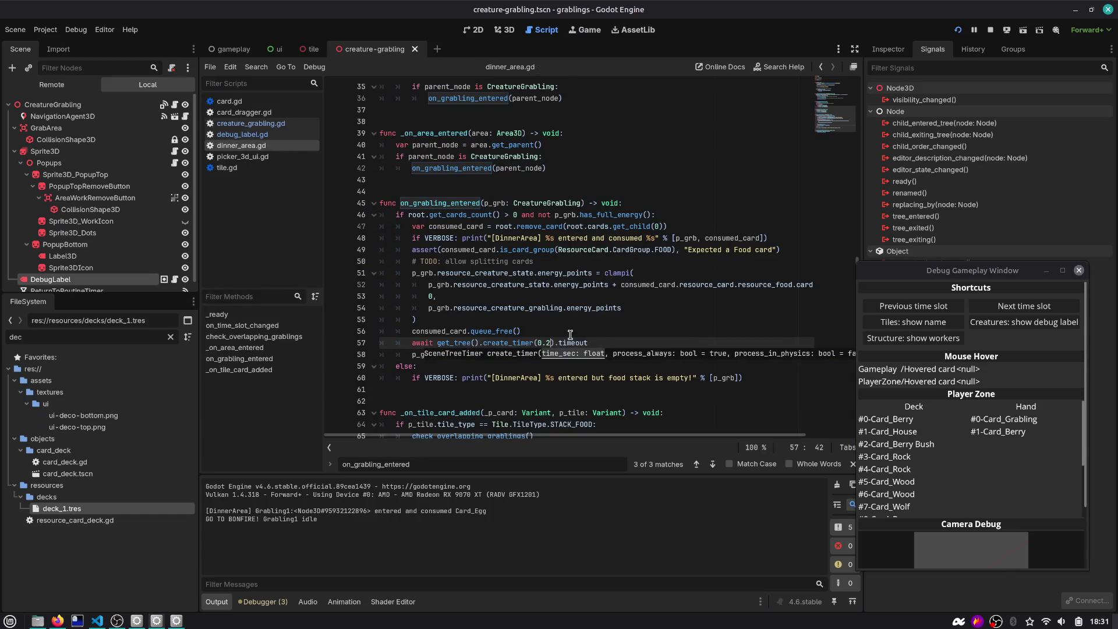
Relaunch, advance to dinner, and check the log's navigating_map state for Grabling1
key(F5)
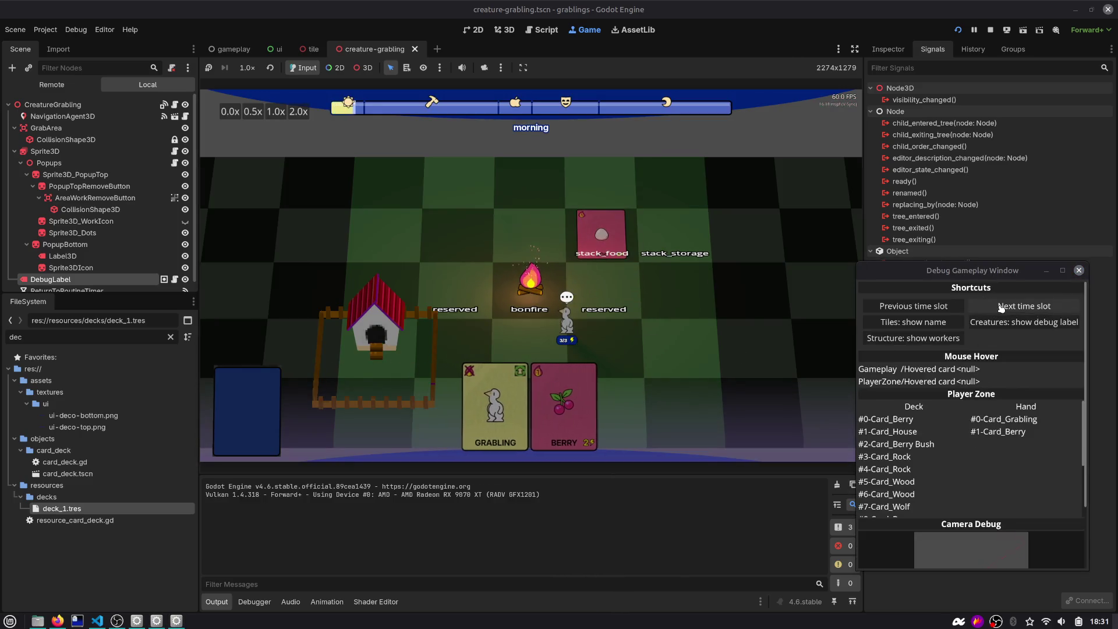
click(1000, 307)
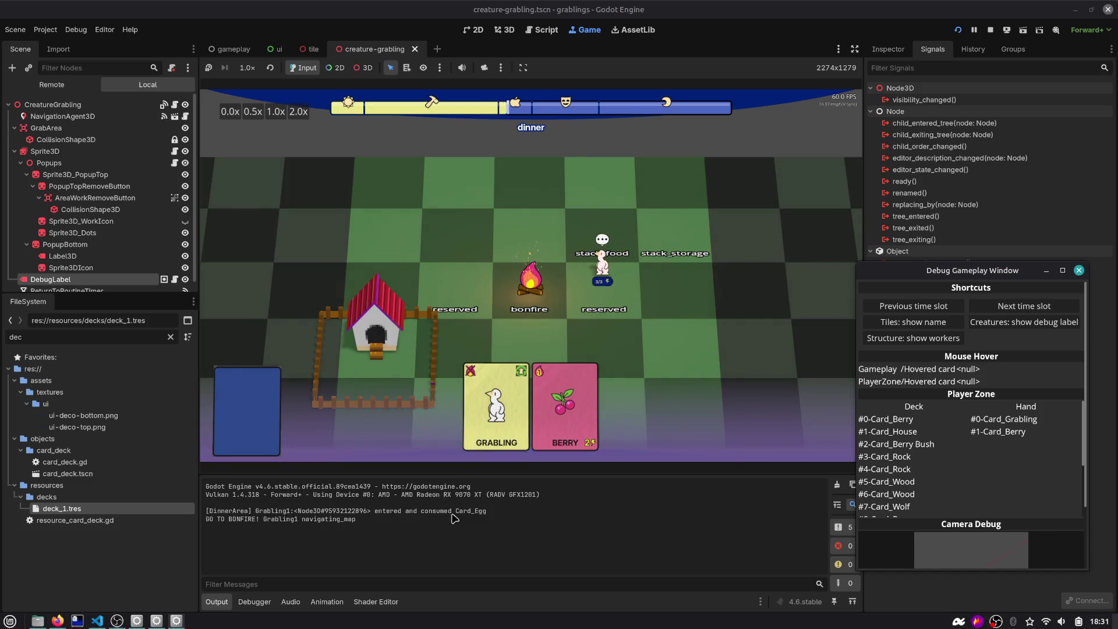
double_click(320, 519)
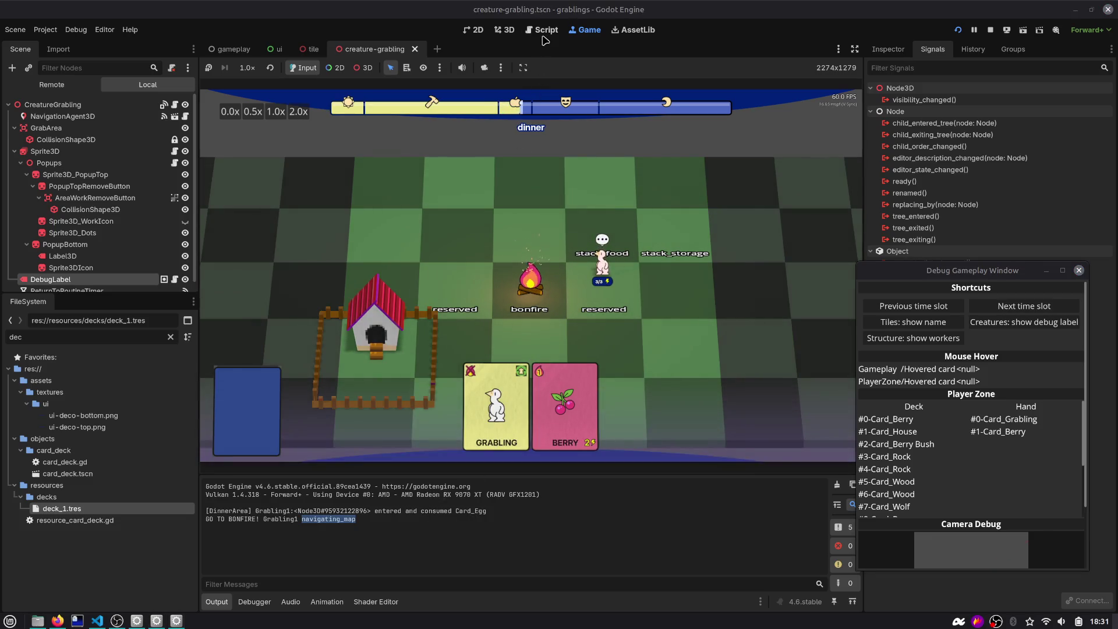
click(543, 35)
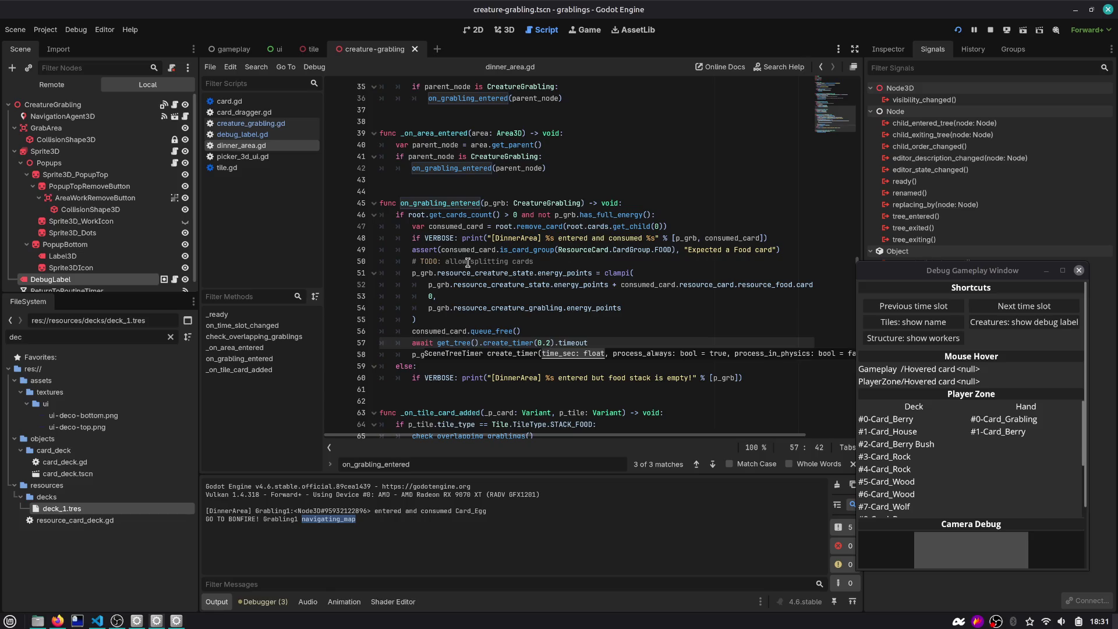
Check the debugger's error list, then jump to change_state in creature_grabling.gd
click(262, 602)
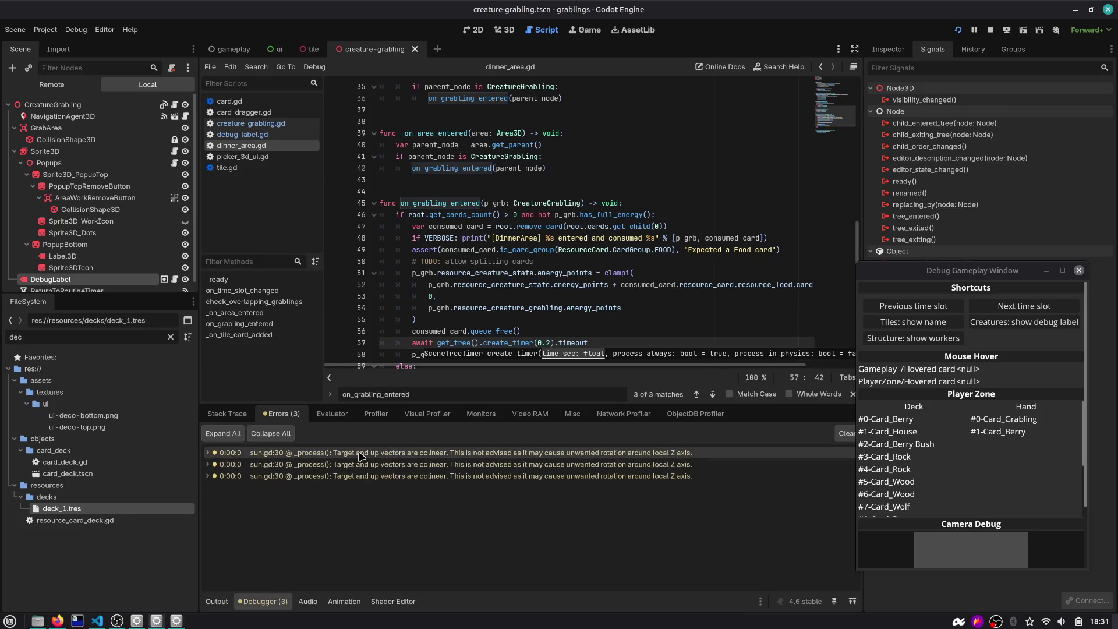
double_click(361, 455)
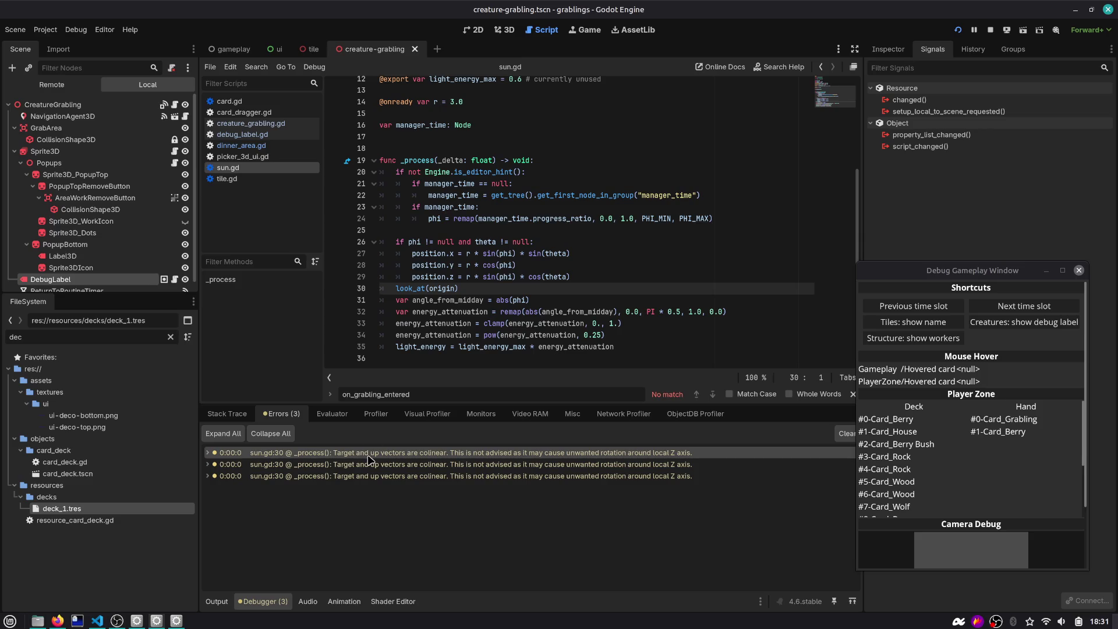
click(250, 123)
click(483, 215)
key(ctrl+alt+o)
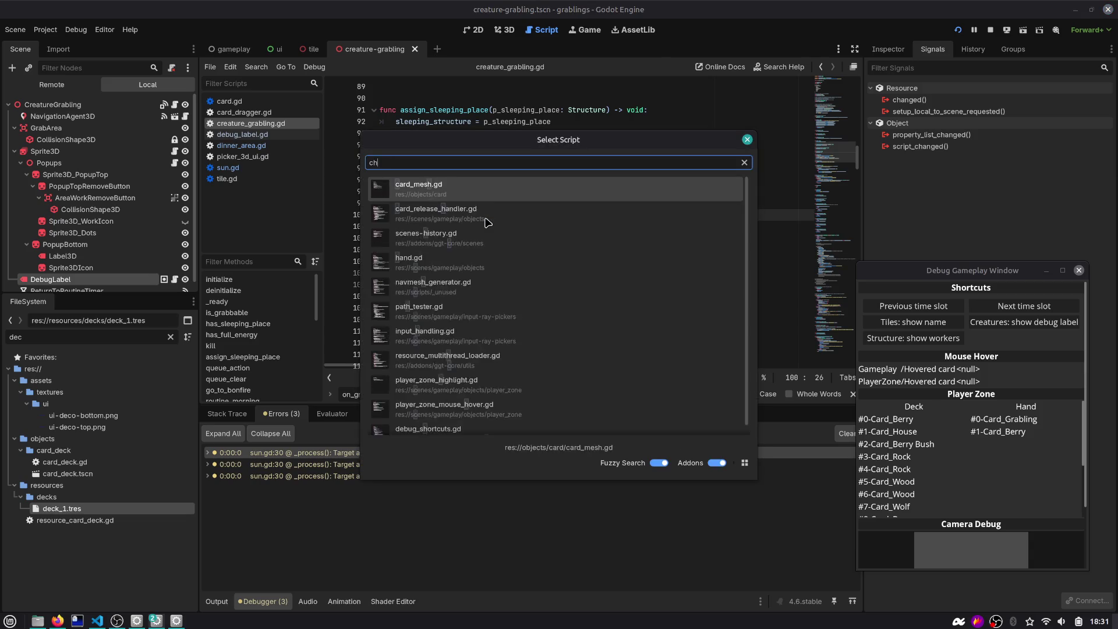
key(Escape)
key(ctrl+alt+f)
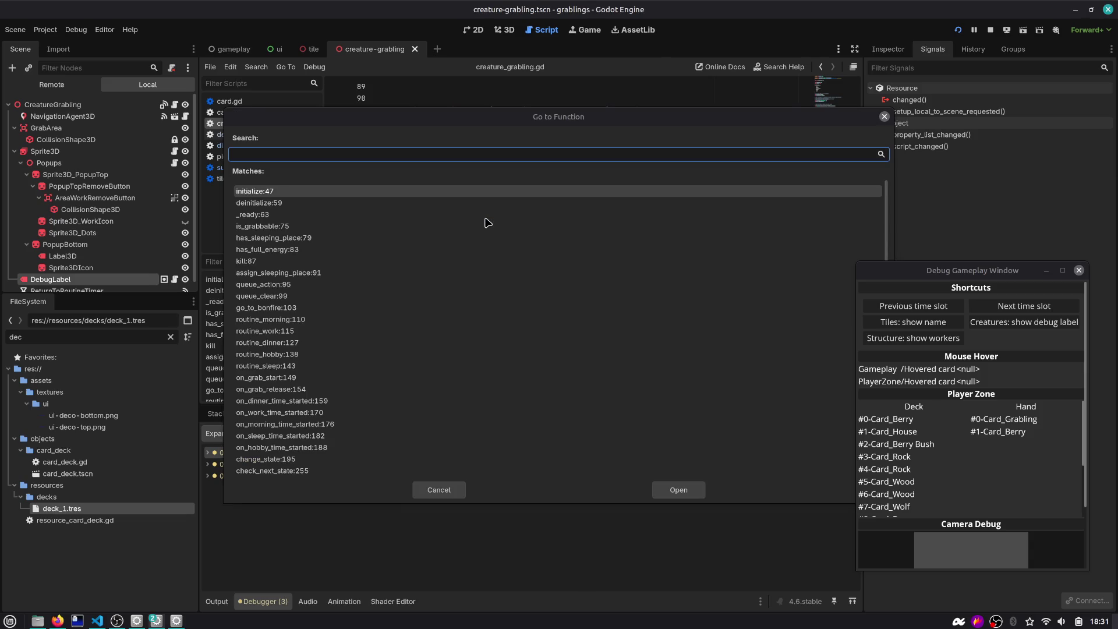
text(change)
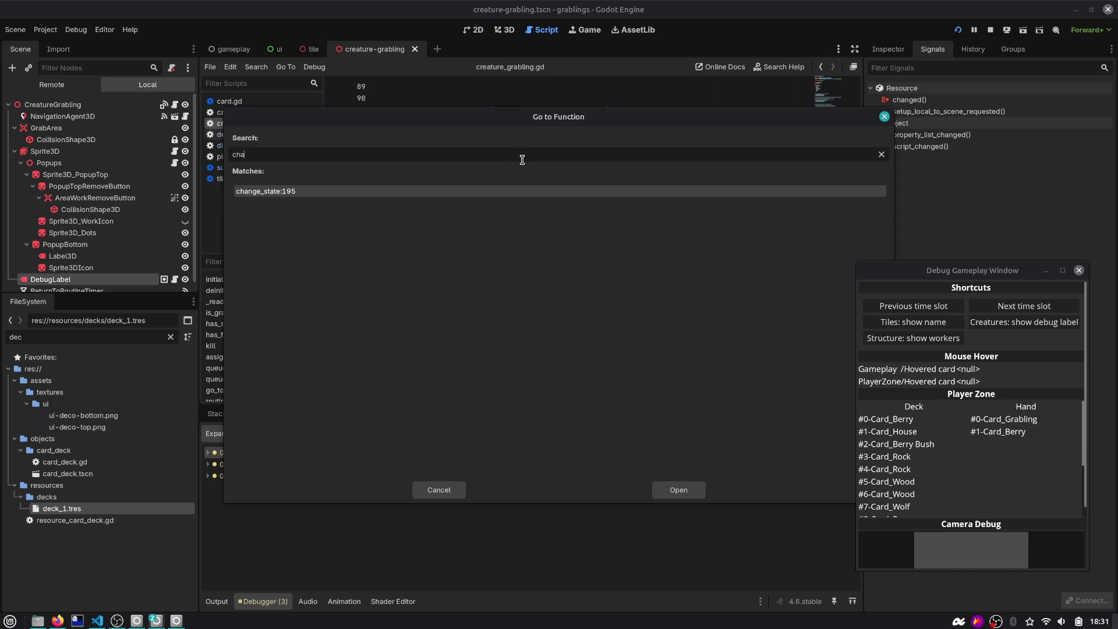
key(Return)
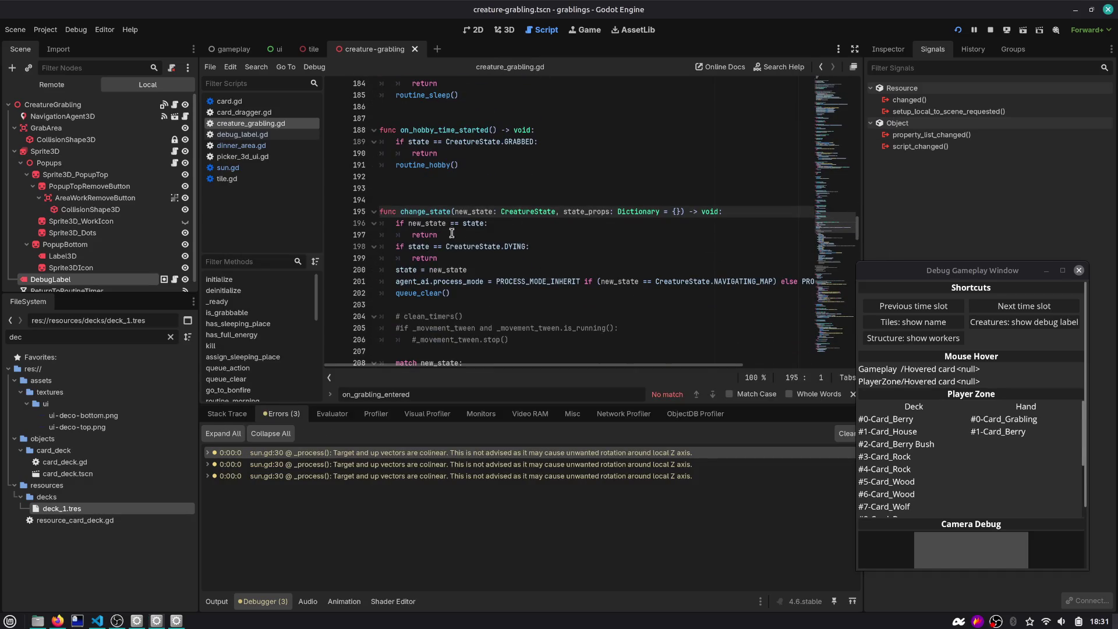
Add push_warning("Already in state %s" % state_to_string(new_state)) to the repeated-state check, save, and run
click(475, 226)
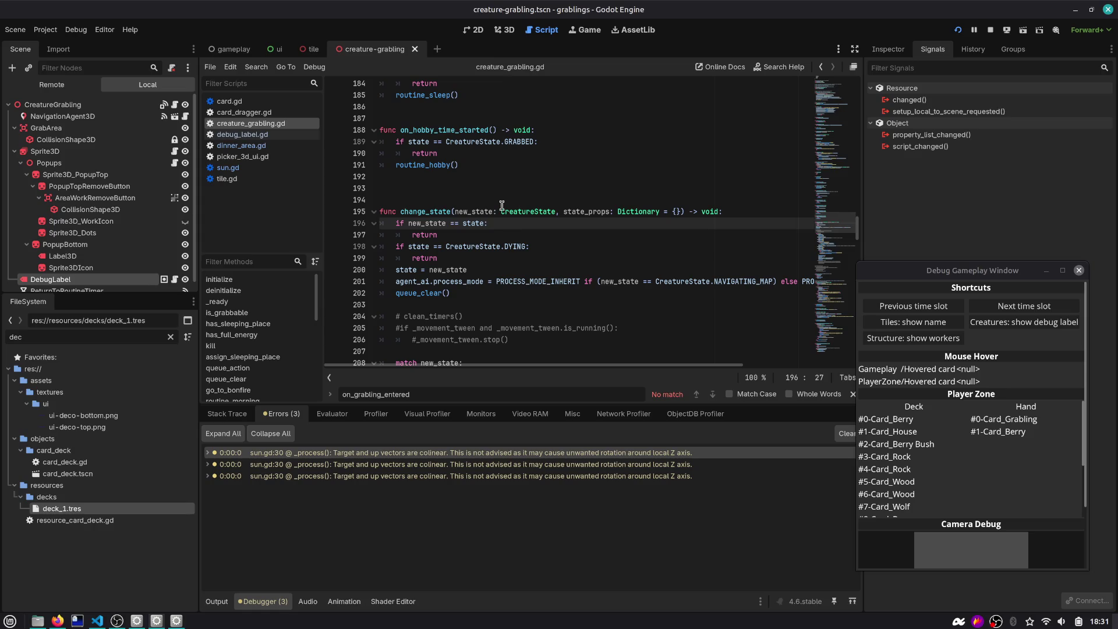
key(Return)
text(push_)
key(Return)
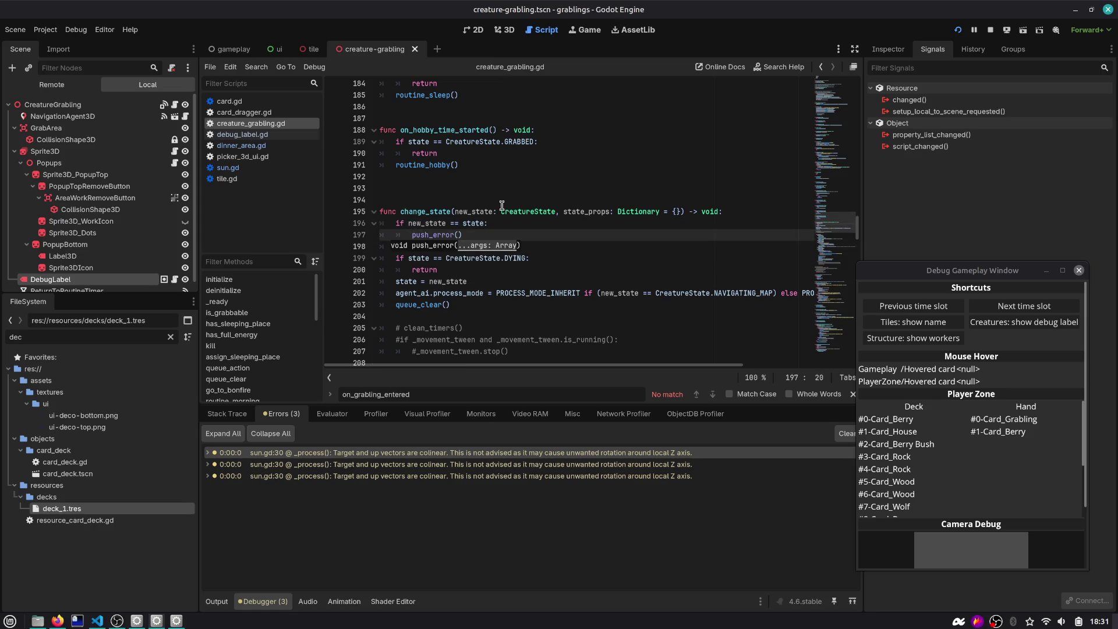
key(BackSpace)
key(BackSpace)
text(w)
key(Return)
text(")
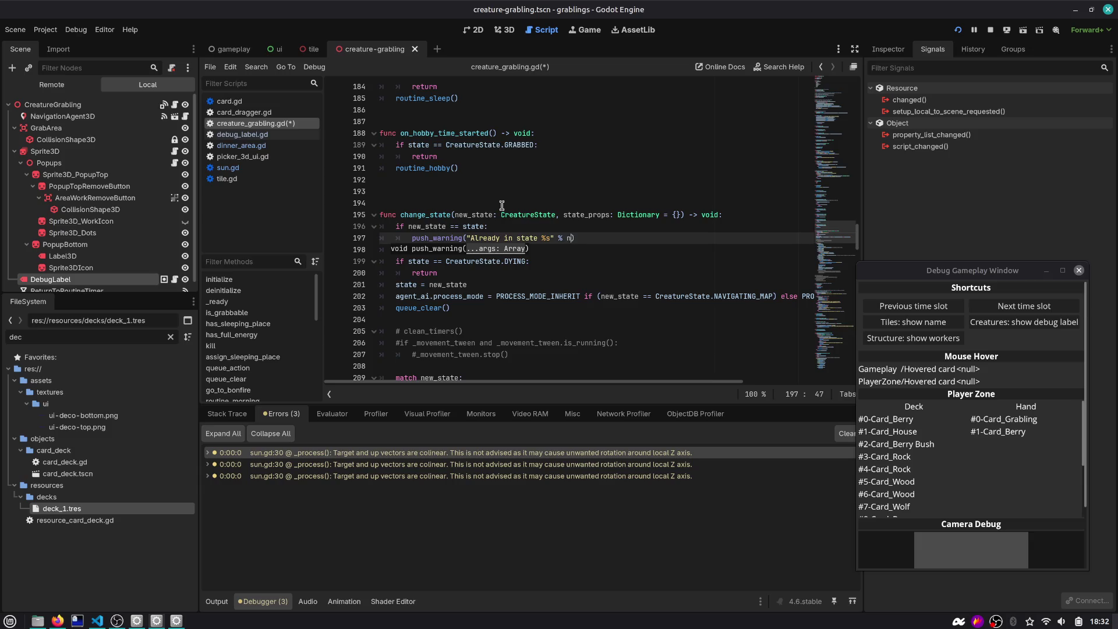
text(state_to_strnew_state)
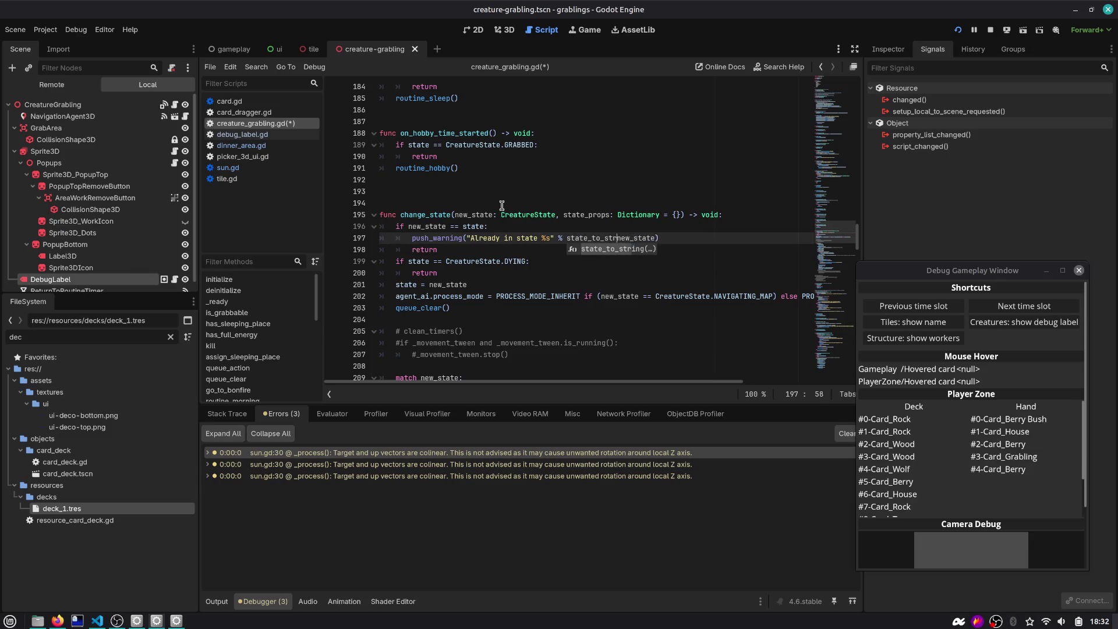
key(Return)
key(End)
text())
key(ctrl+s)
key(F5)
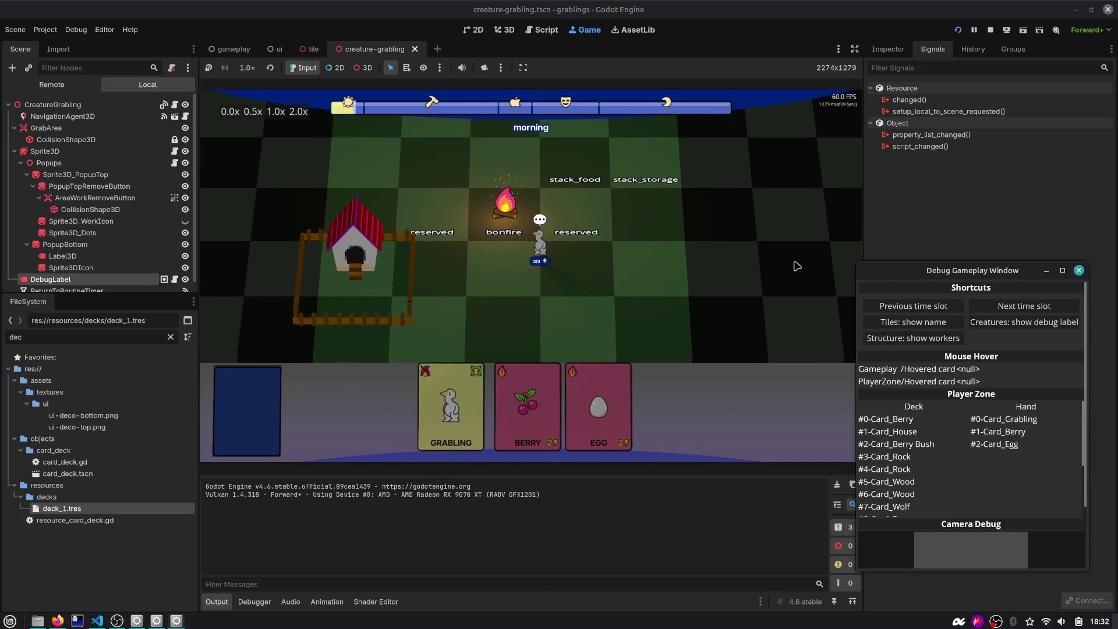
Show creature state labels, play the Berry card onto stack_food, inspect the logged state, and stop
click(968, 322)
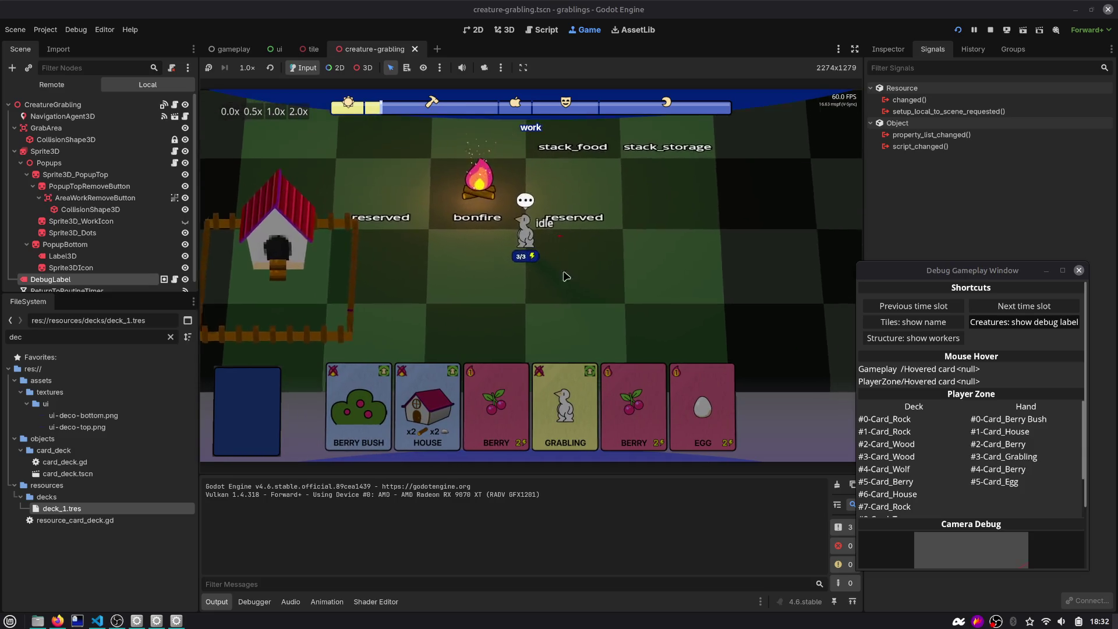
drag(496, 407, 531, 169)
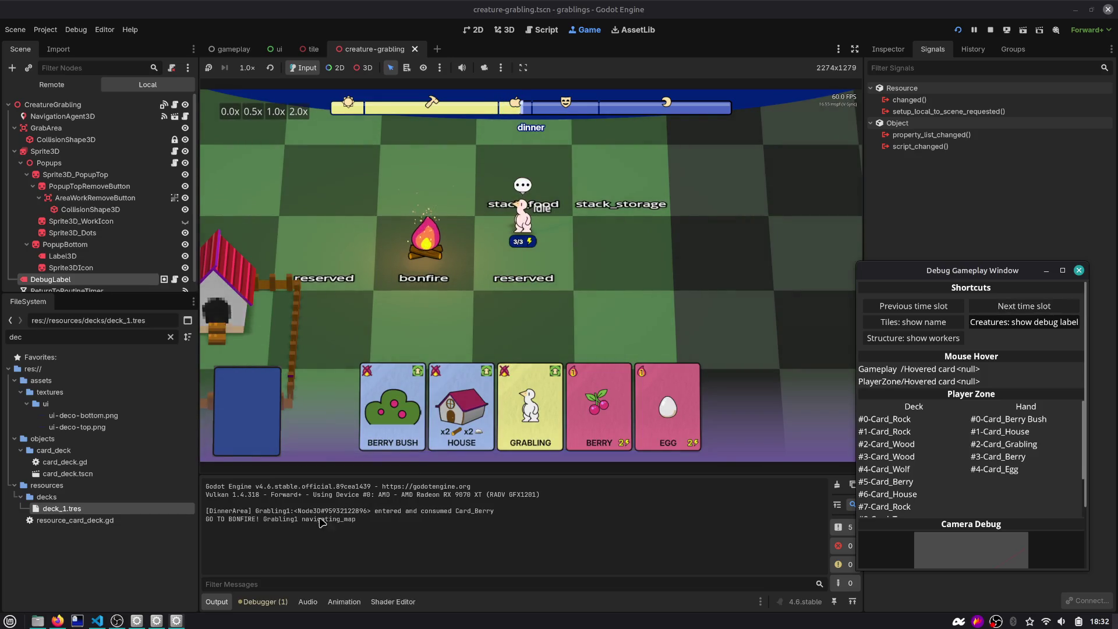
double_click(350, 519)
drag(345, 519, 283, 519)
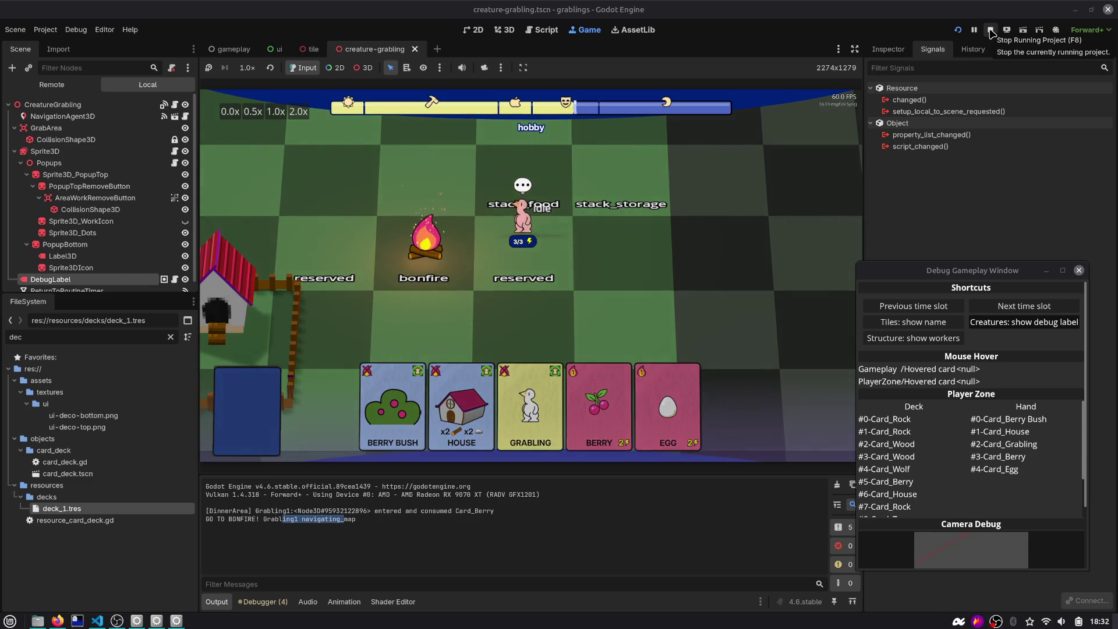
click(991, 30)
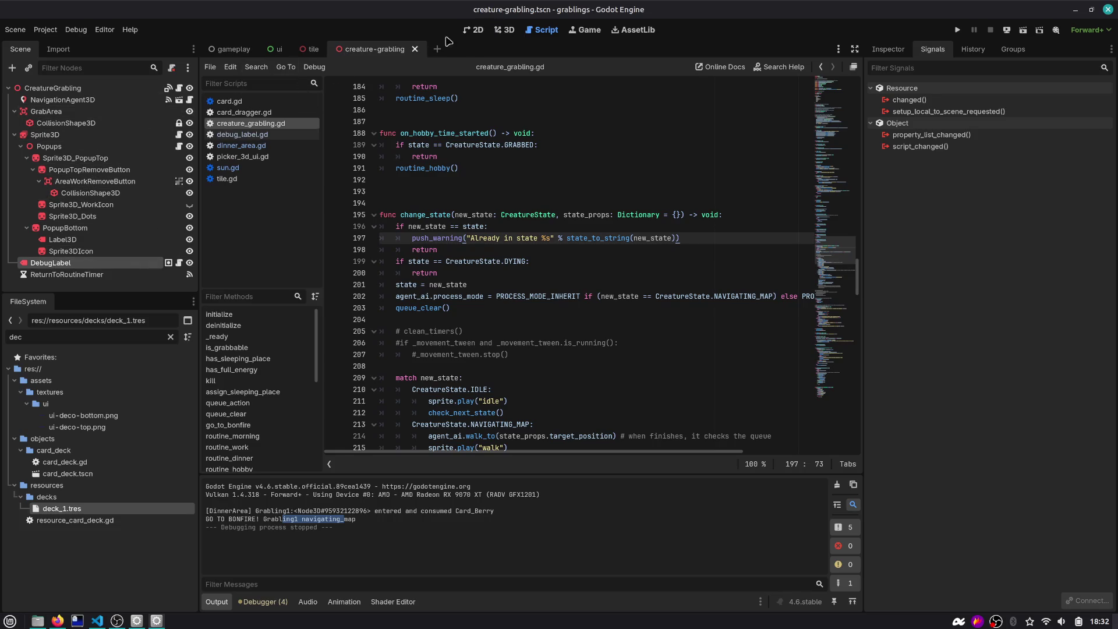
Switch to the tile scene in 3D, open DinnerArea's dinner_area.gd, and select on_grabling_entered
click(313, 49)
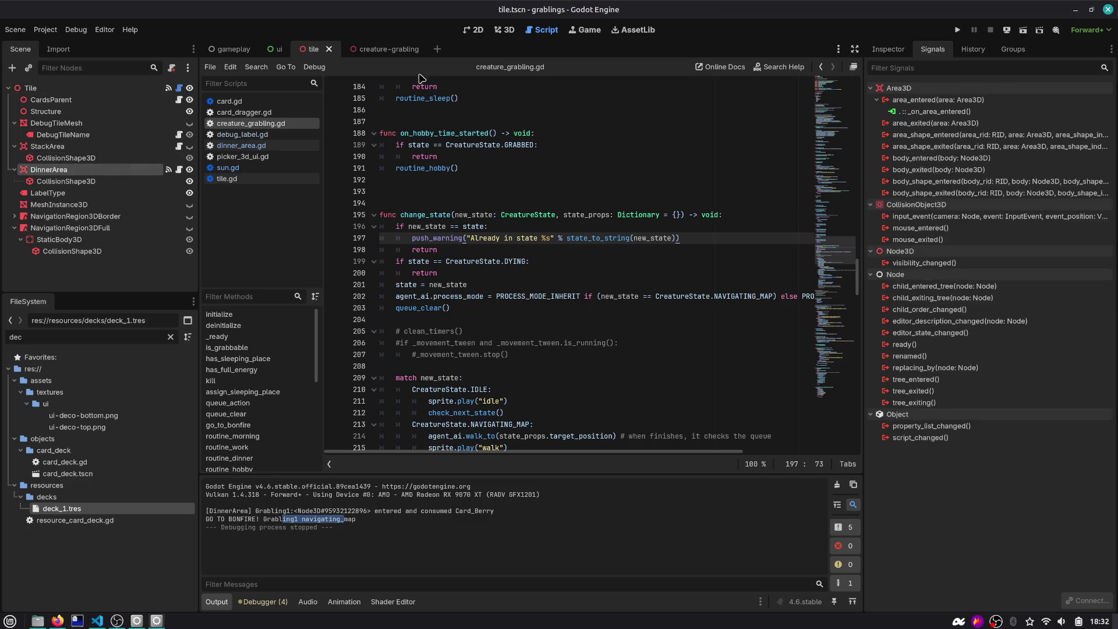
click(507, 29)
scroll(512, 209, up, 5)
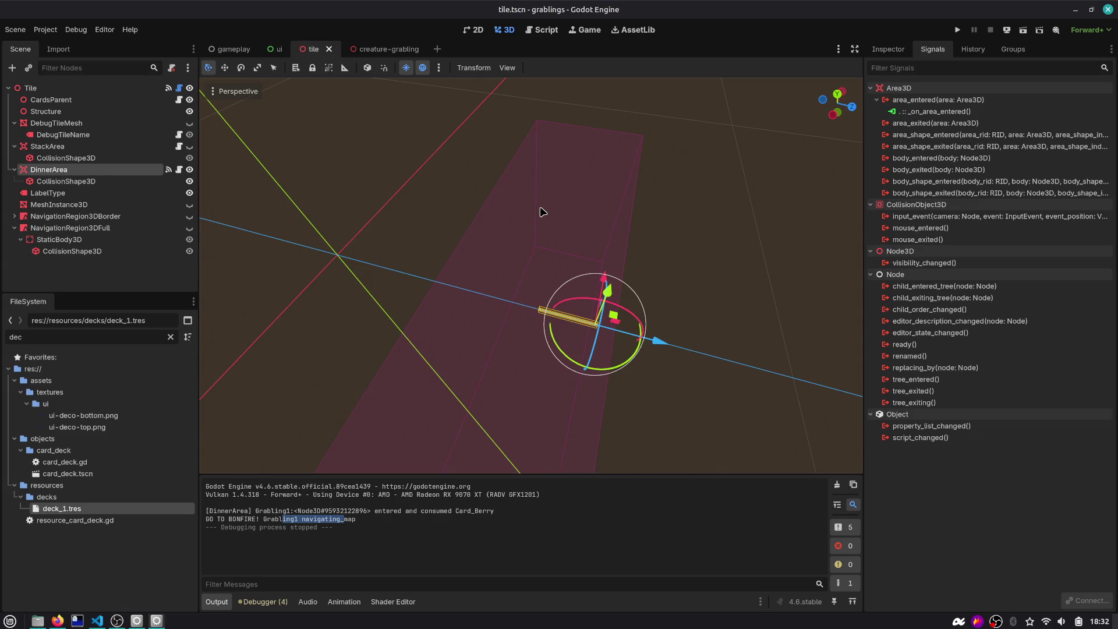
click(179, 169)
mouse_move(482, 237)
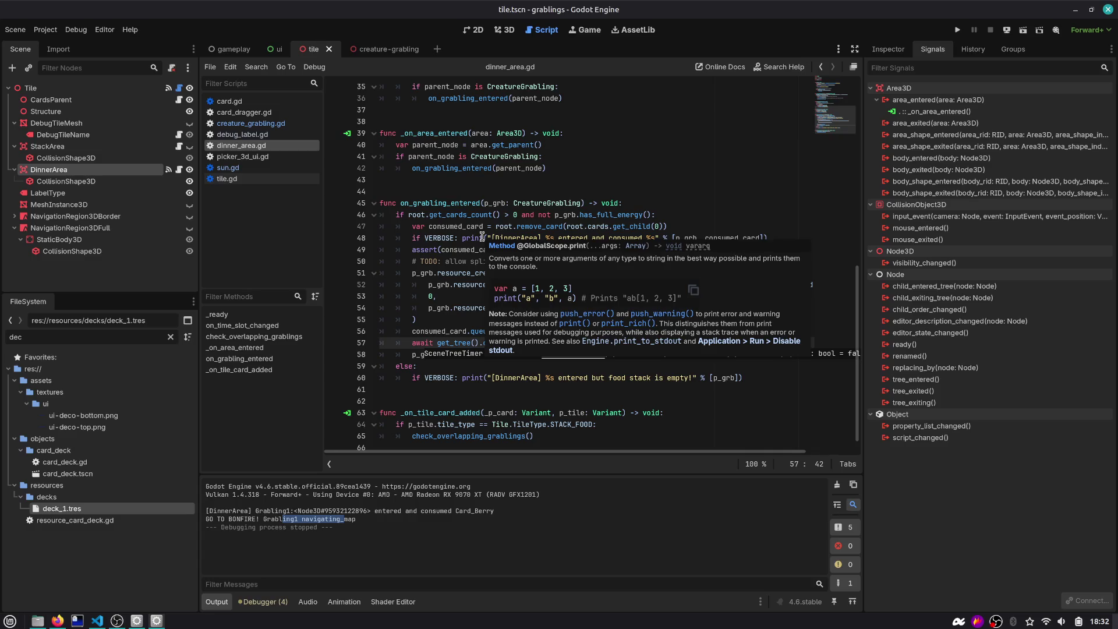
double_click(439, 204)
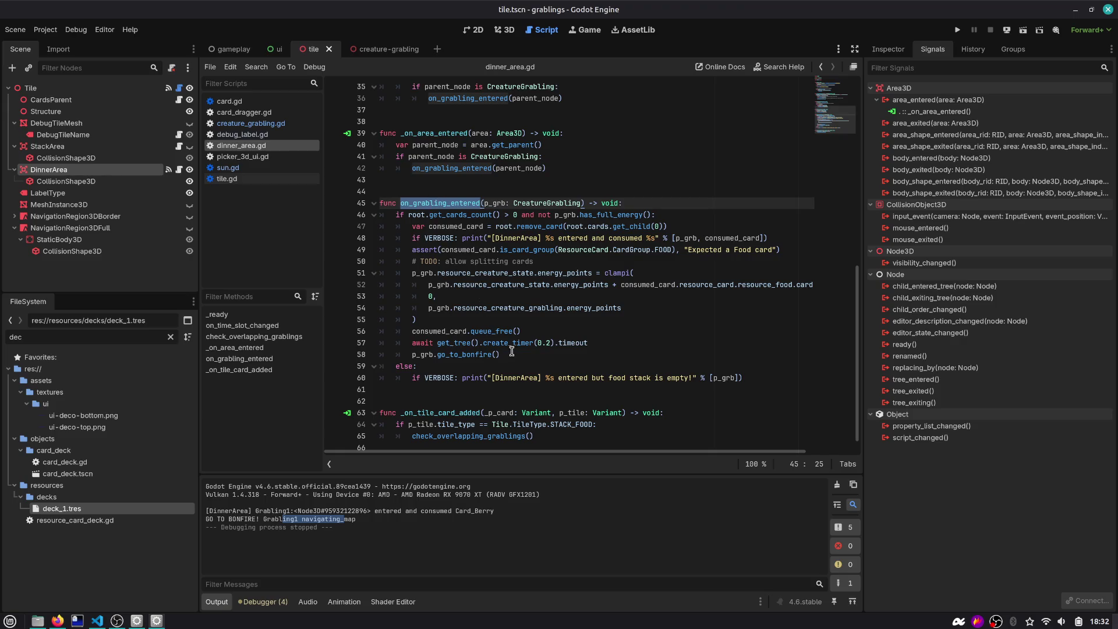
Add a change_state call on a new line after line 46 of dinner_area.gd
double_click(473, 354)
click(502, 355)
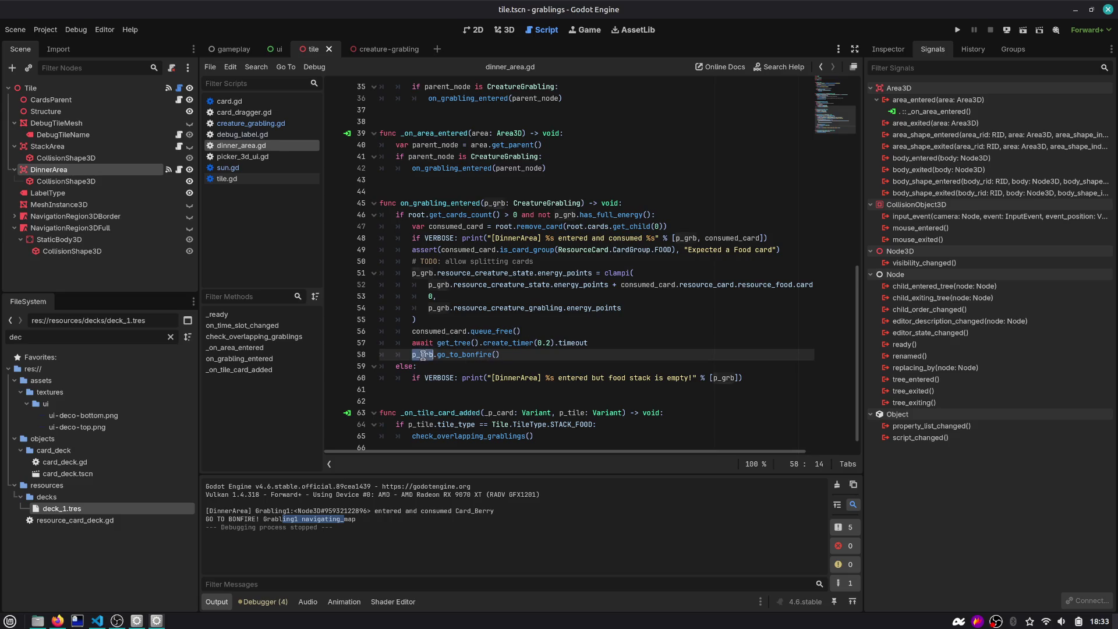
click(676, 214)
key(Return)
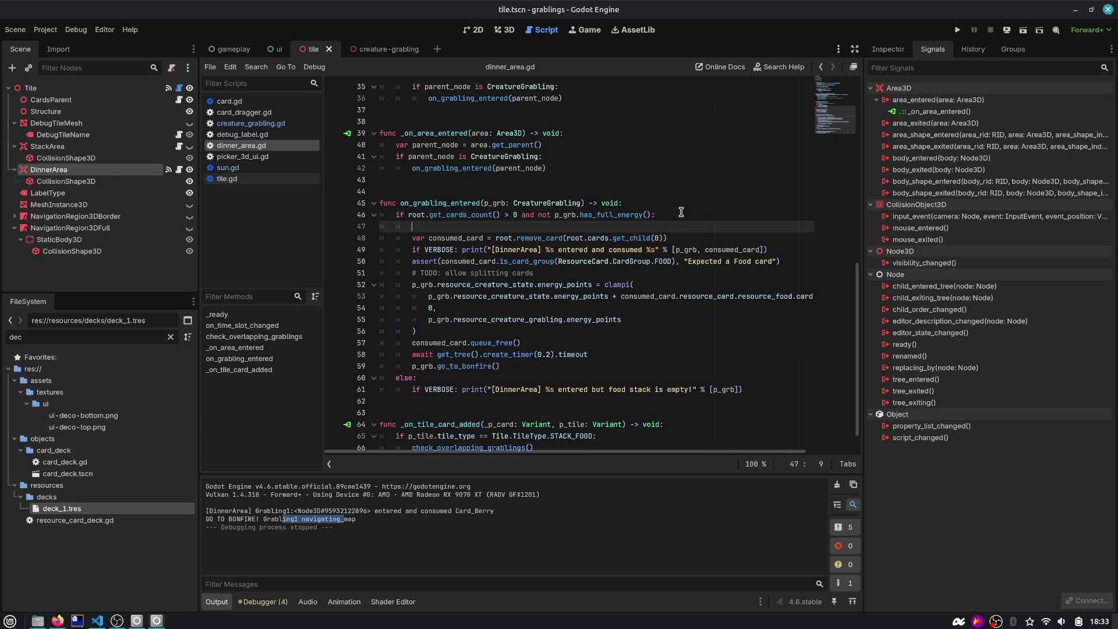
text(p_grb.cha)
key(Return)
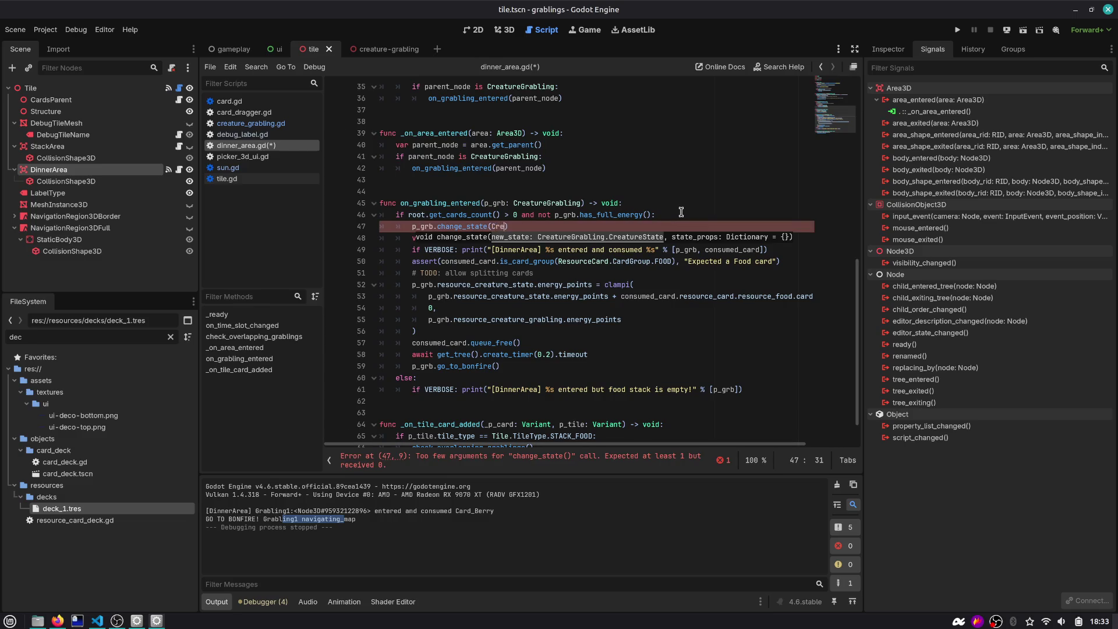
key(BackSpace)
key(BackSpace)
key(BackSpace)
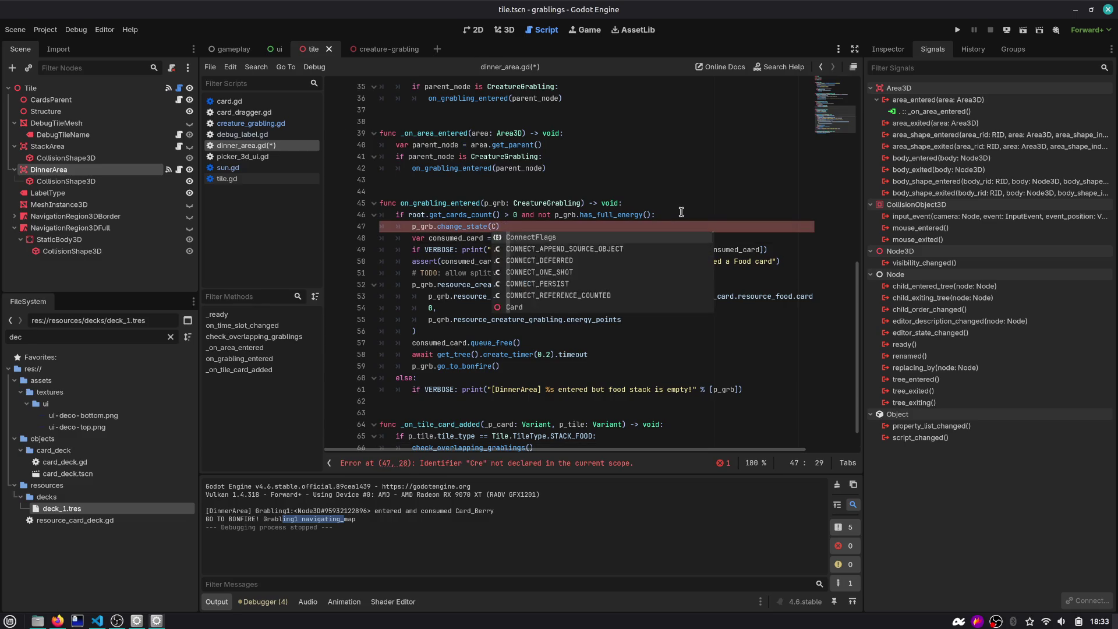
text(Resou)
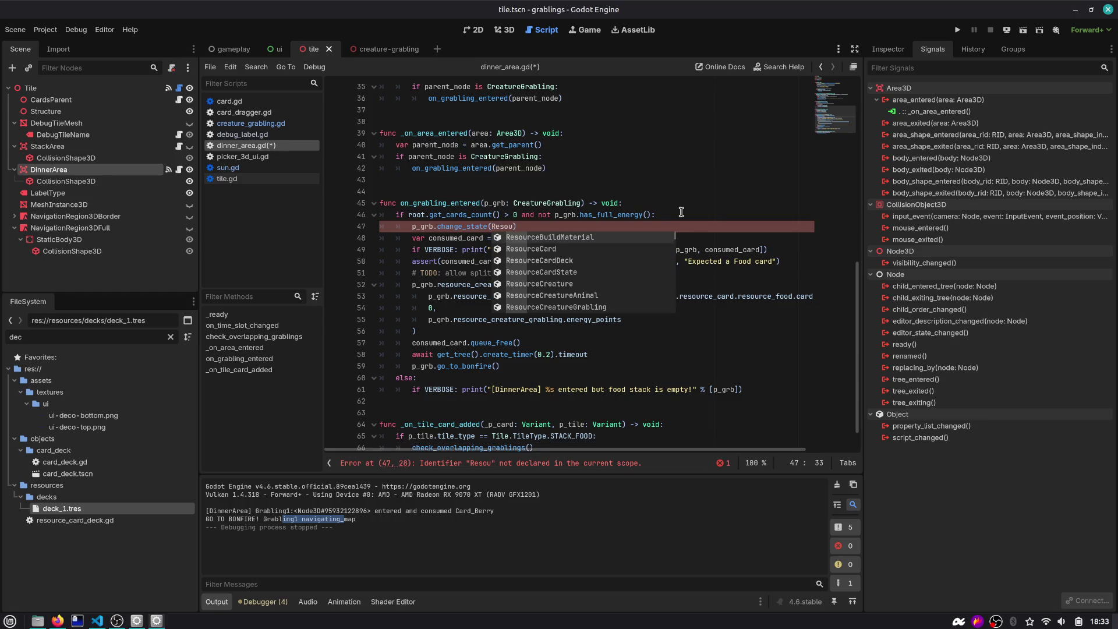
key(ctrl+shift+Left)
key(Escape)
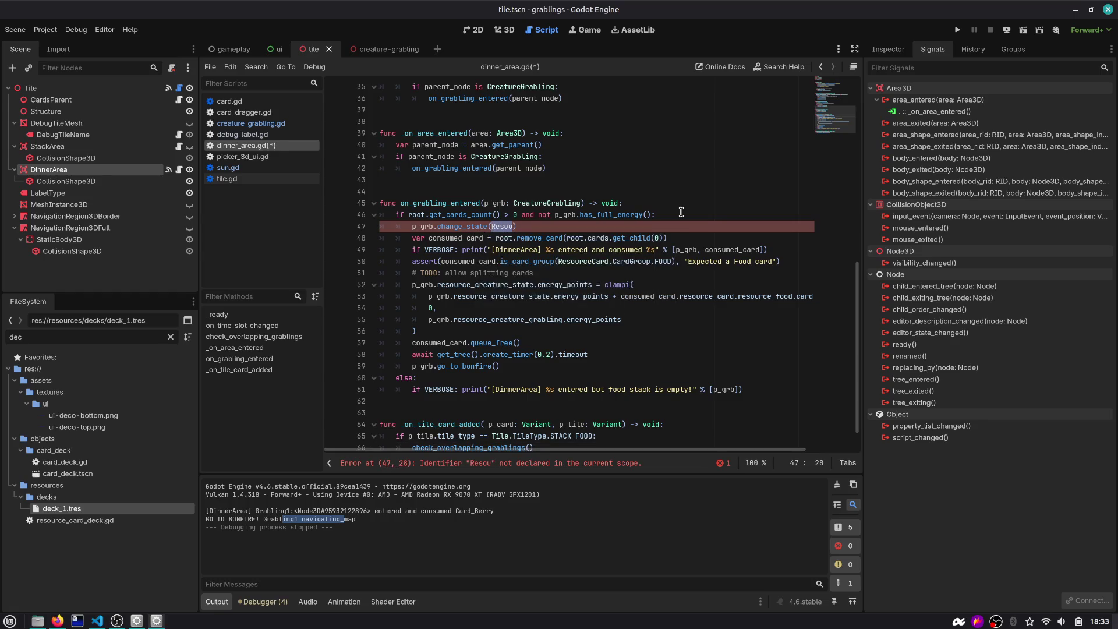
Complete the argument as CreatureGrabling.CreatureState.IDLE, save, and open the change_state definition
text(Crea)
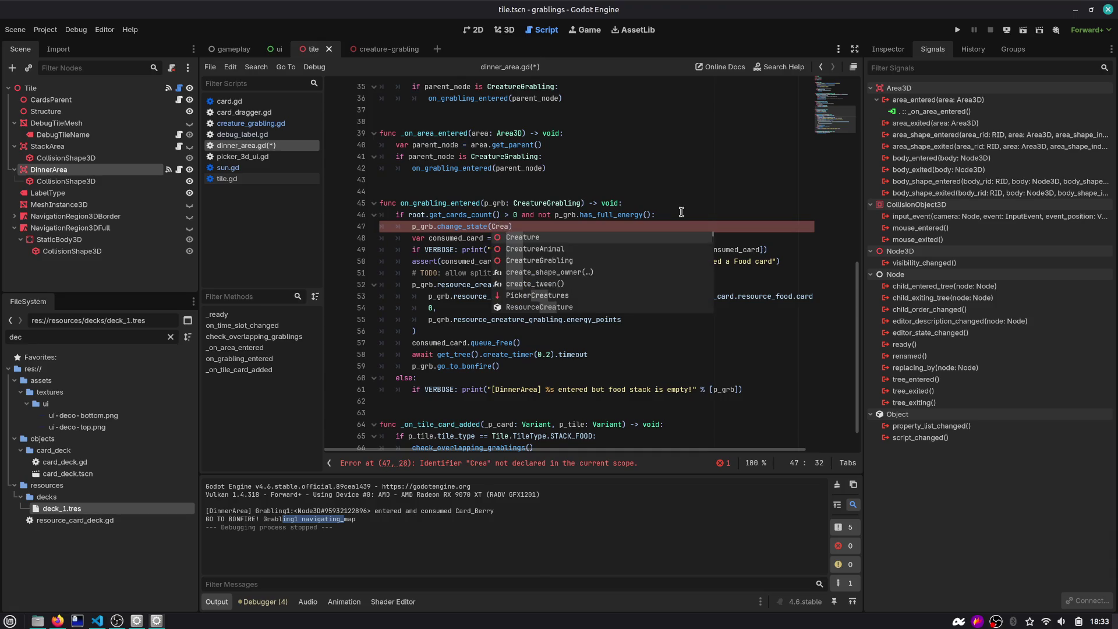
key(Down)
key(Down)
key(Return)
text(.S)
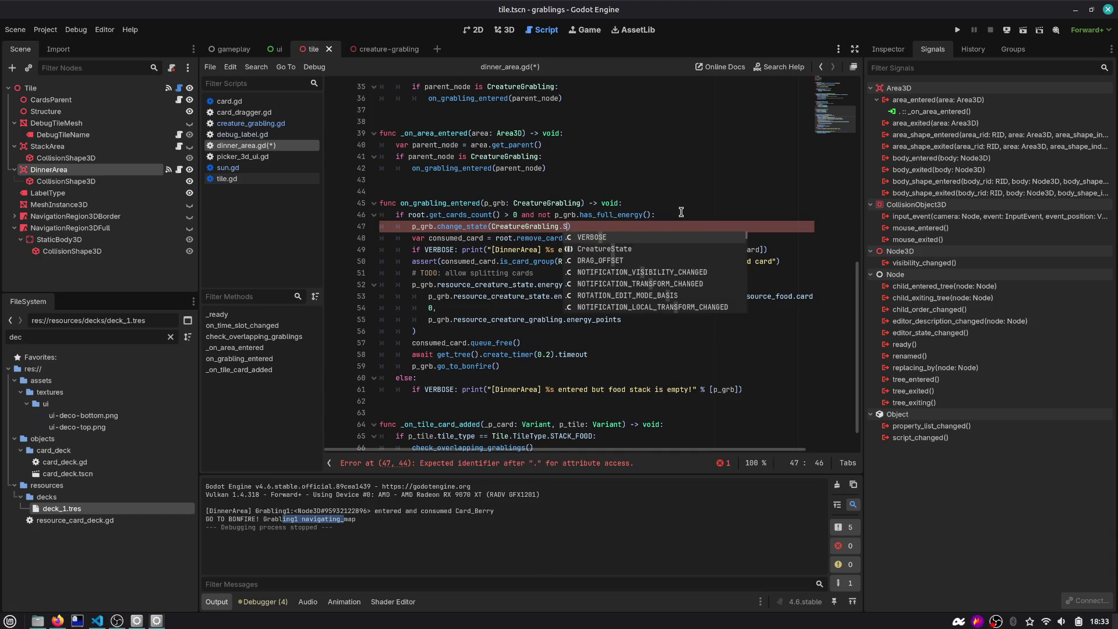
key(Down)
key(Return)
text(.I)
key(Return)
key(ctrl+s)
ctrl+click(473, 227)
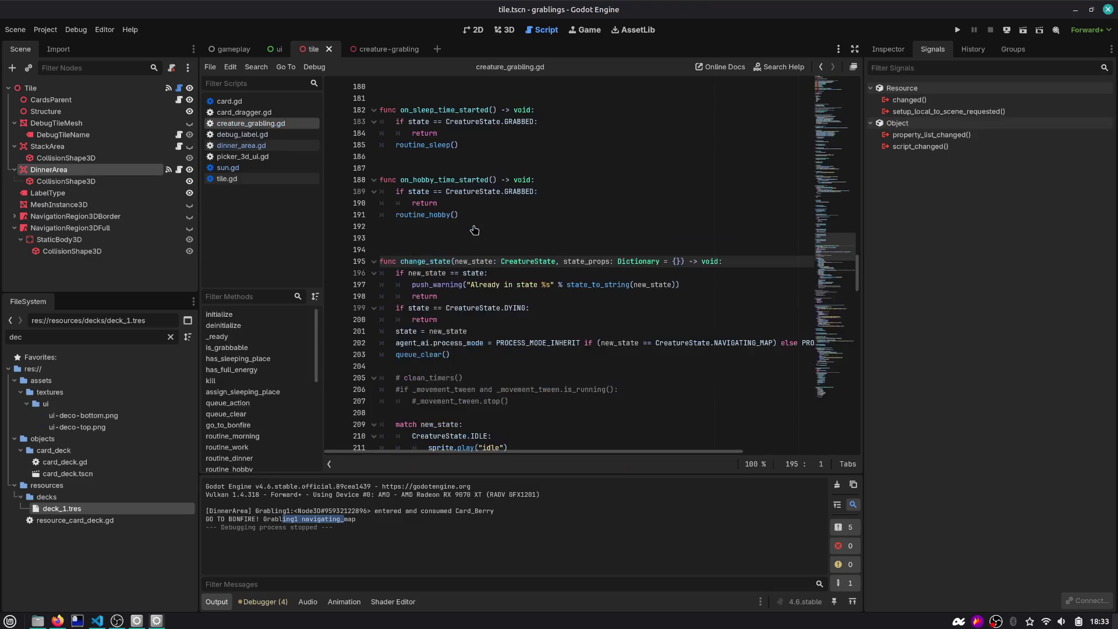
Delete the blank line above change_state and inspect check_next_state's time_manager and timer references
key(BackSpace)
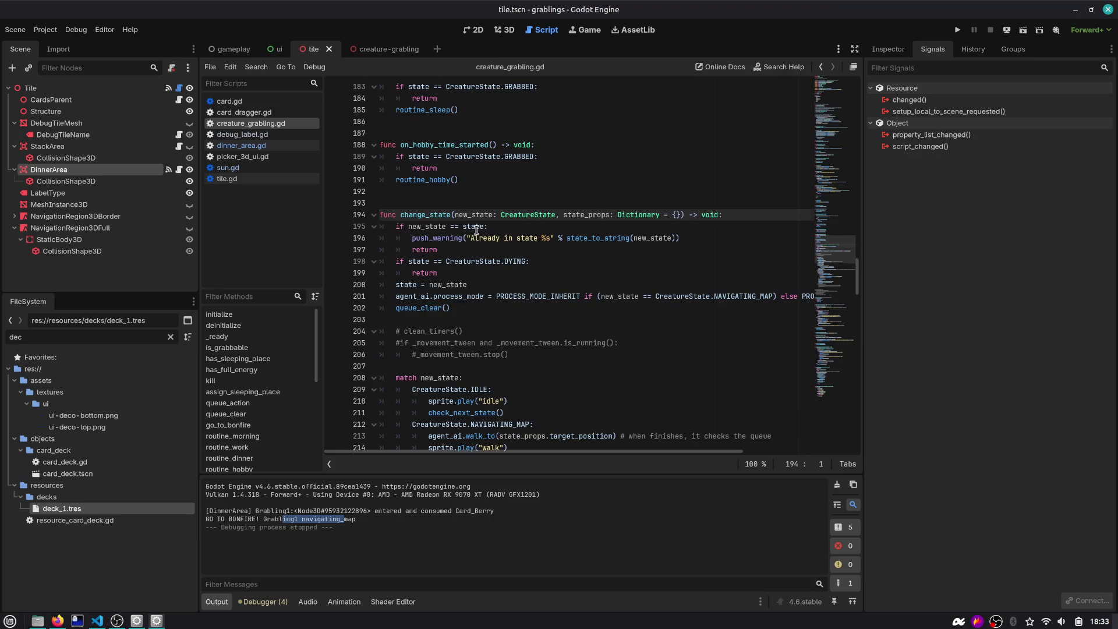
scroll(477, 230, down, 3)
click(478, 307)
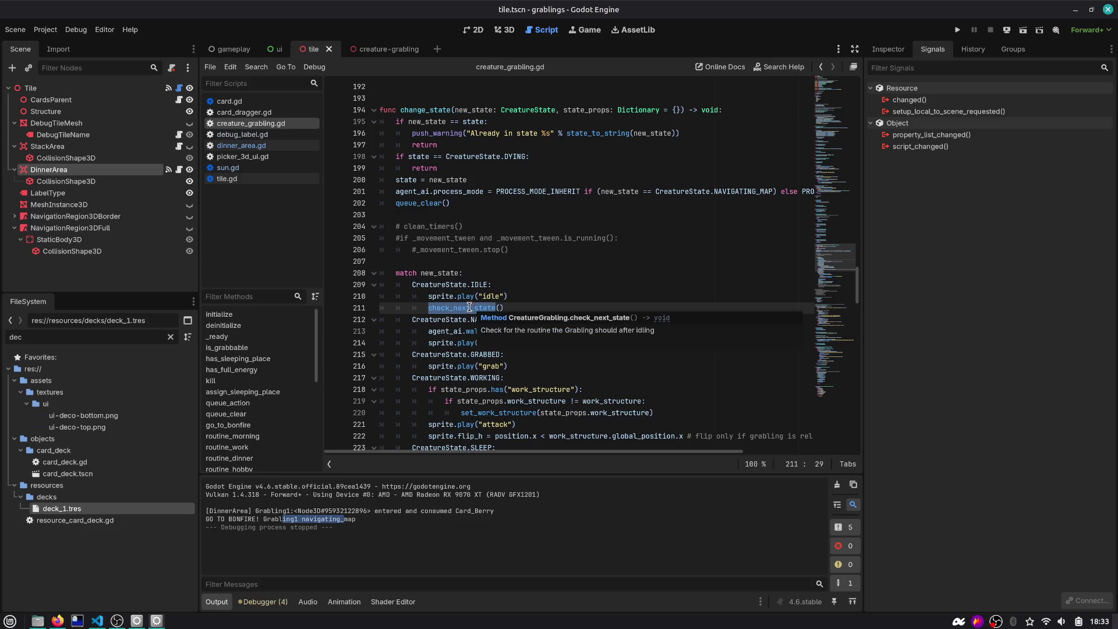
ctrl+click(467, 309)
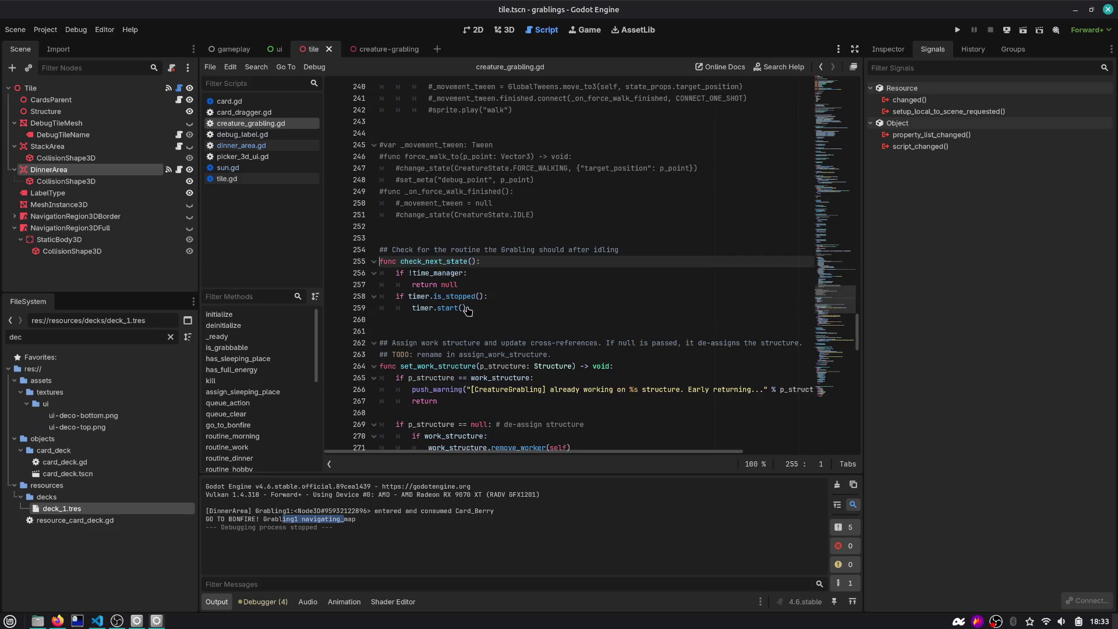
double_click(438, 273)
scroll(442, 273, down, 1)
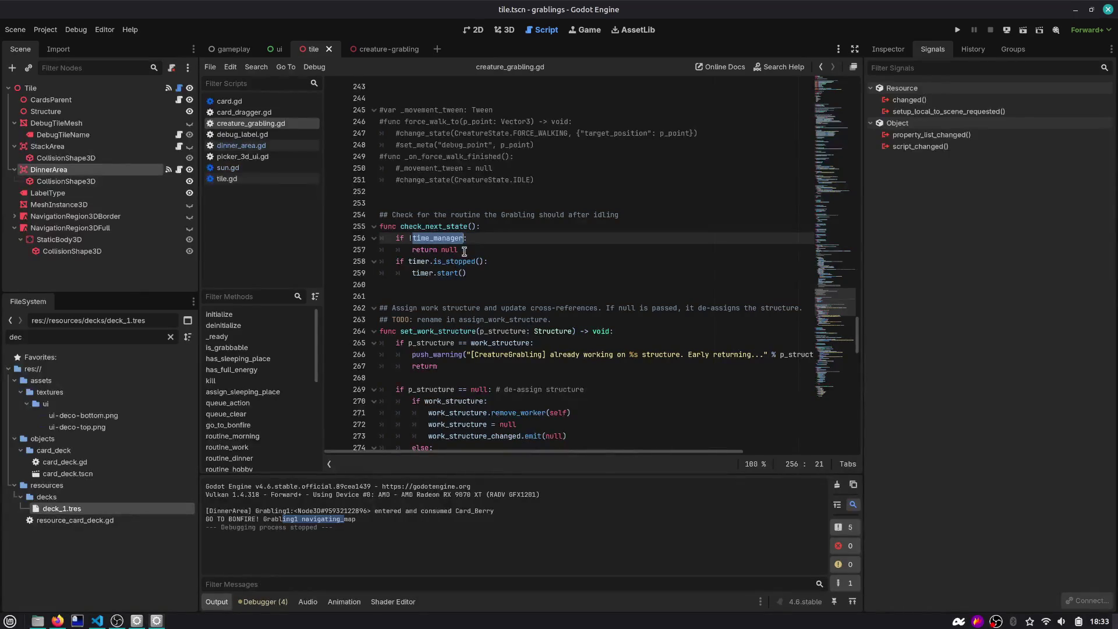
double_click(423, 274)
scroll(444, 272, down, 1)
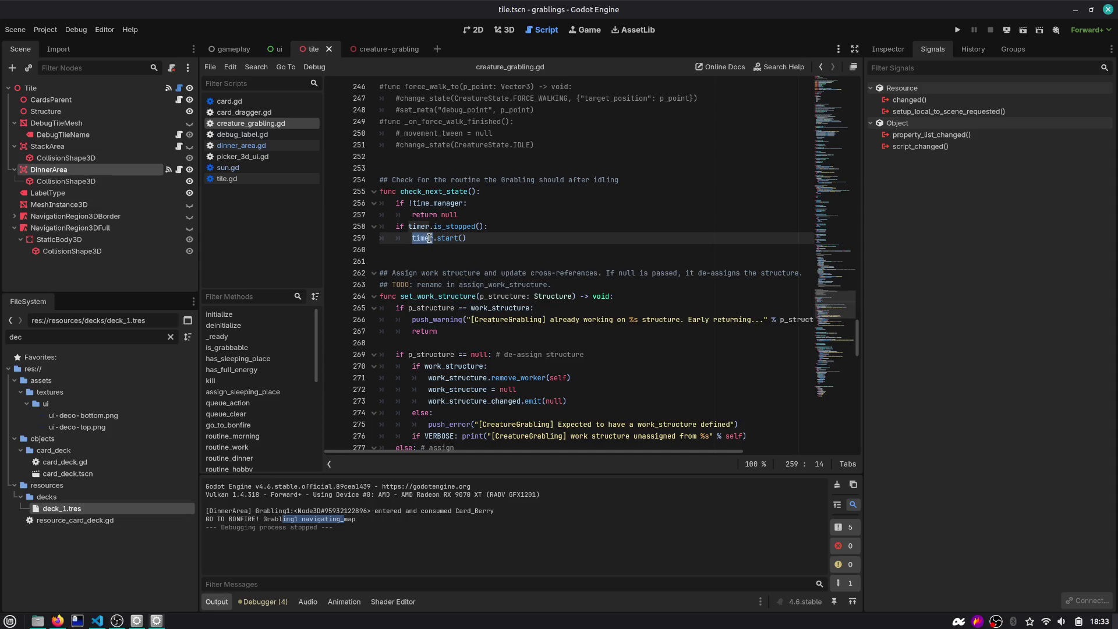
Find routine_dinner via the 'routin' filter, review its food_stack line, and run the project
mouse_move(429, 238)
text(routin)
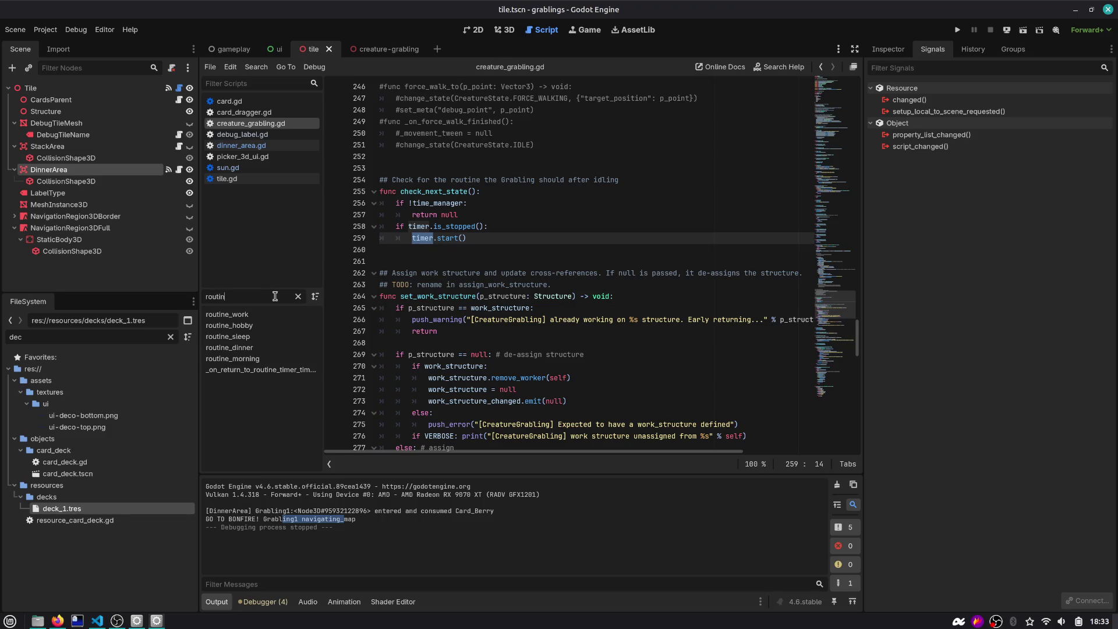
click(259, 351)
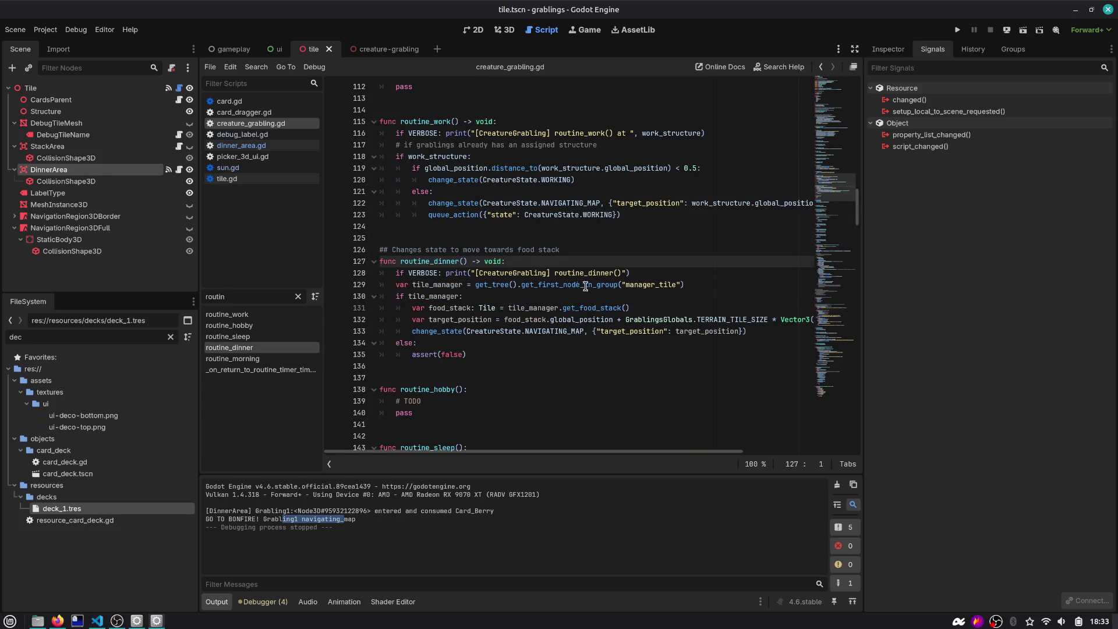
triple_click(525, 307)
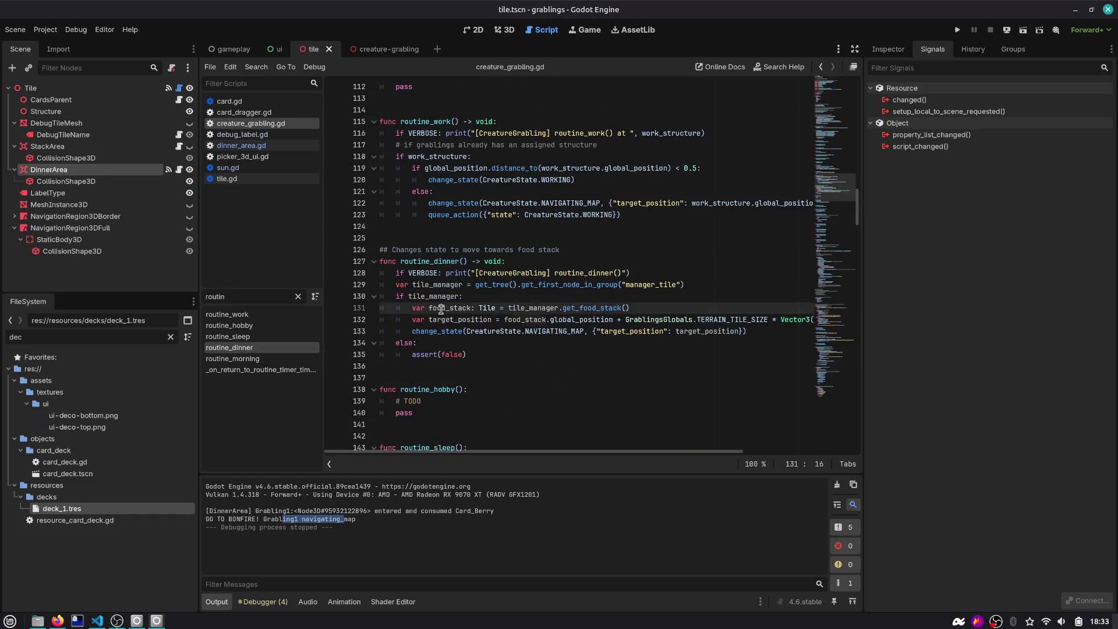
double_click(460, 309)
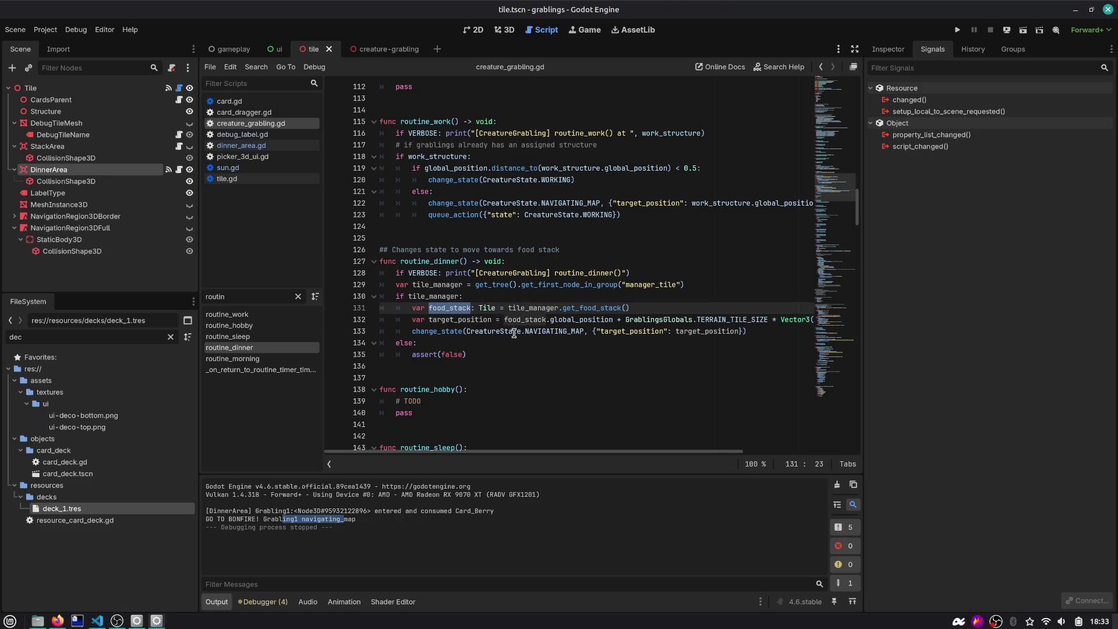
click(957, 30)
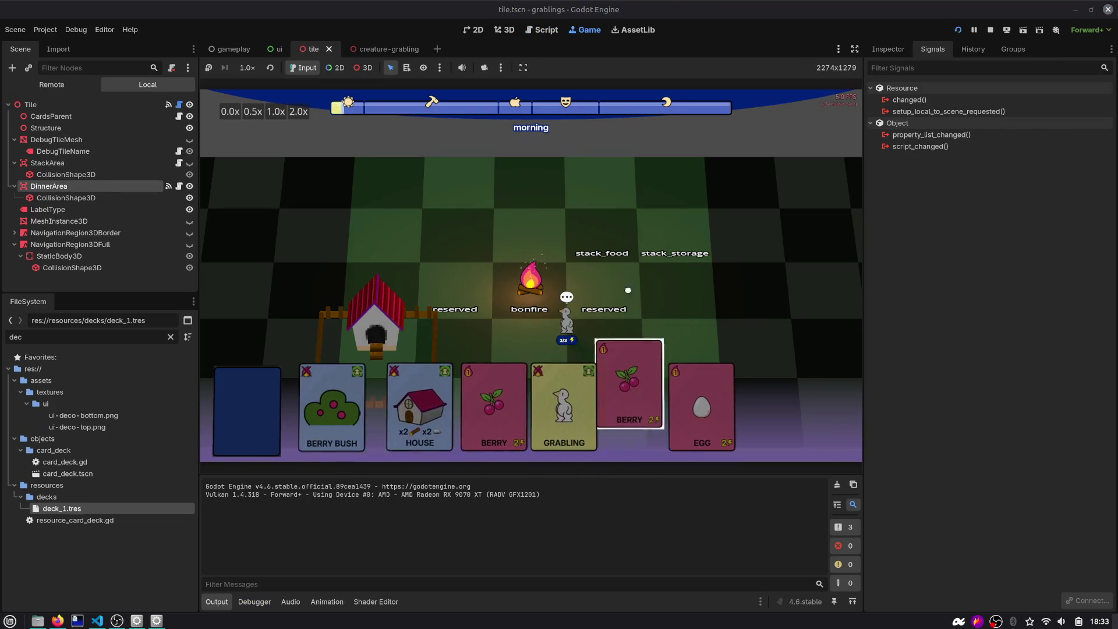
Put the Berry card on the food stack, open the debug window, and advance to dinner
click(537, 395)
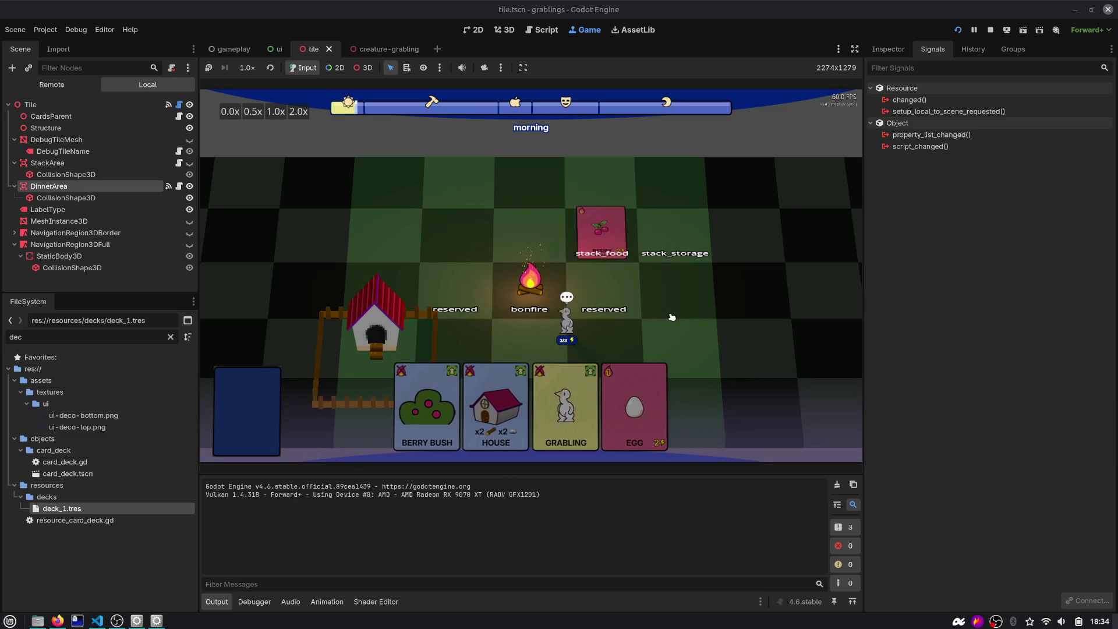
key(F1)
click(989, 308)
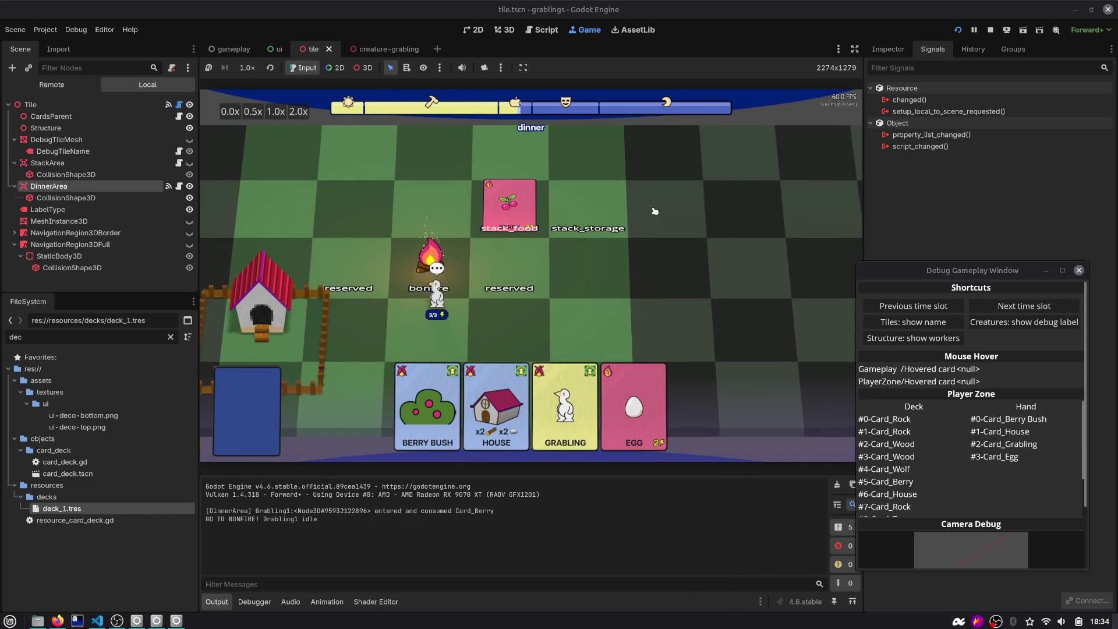
Toggle DebugTileMesh in the 3D view, nudge the tile along Z, save, and close the tile scene
click(505, 30)
scroll(525, 230, down, 3)
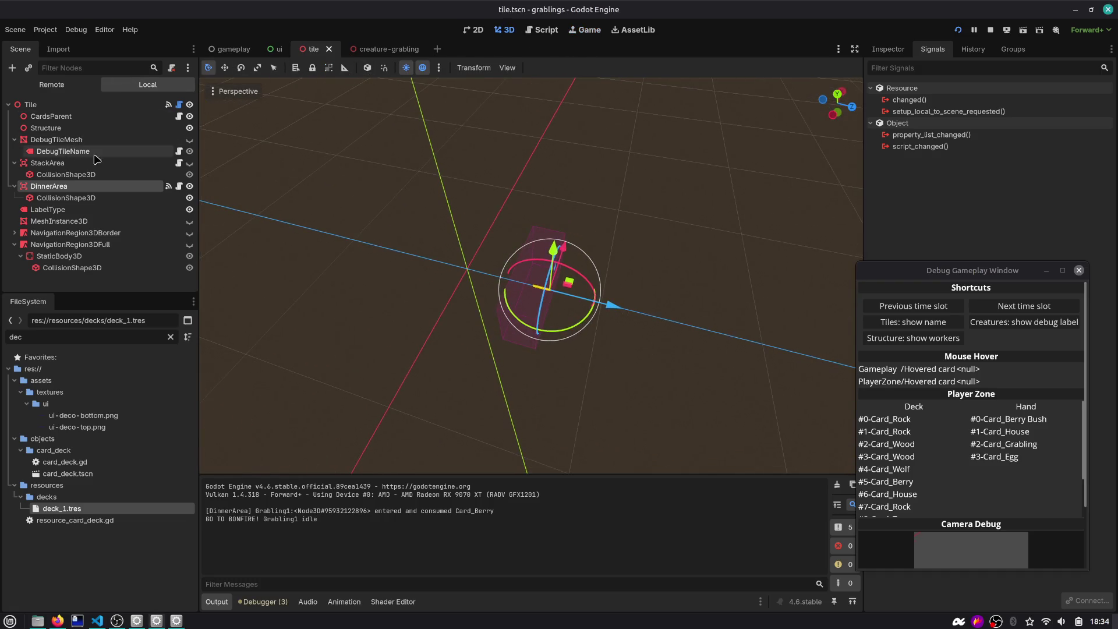
click(189, 140)
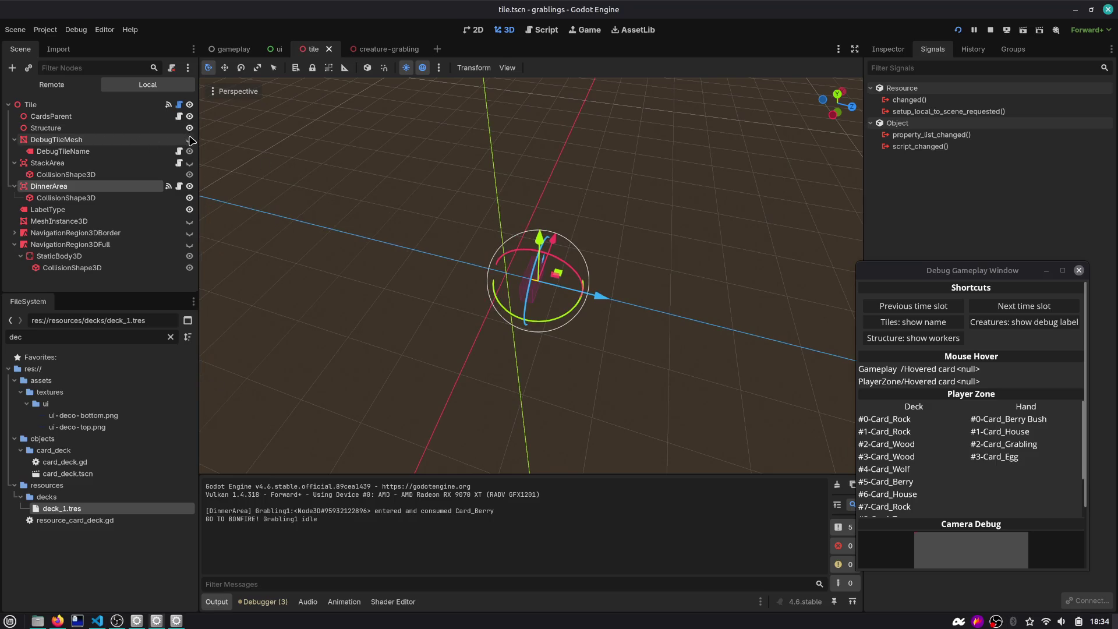
scroll(391, 214, up, 10)
drag(636, 317, 606, 317)
key(ctrl+s)
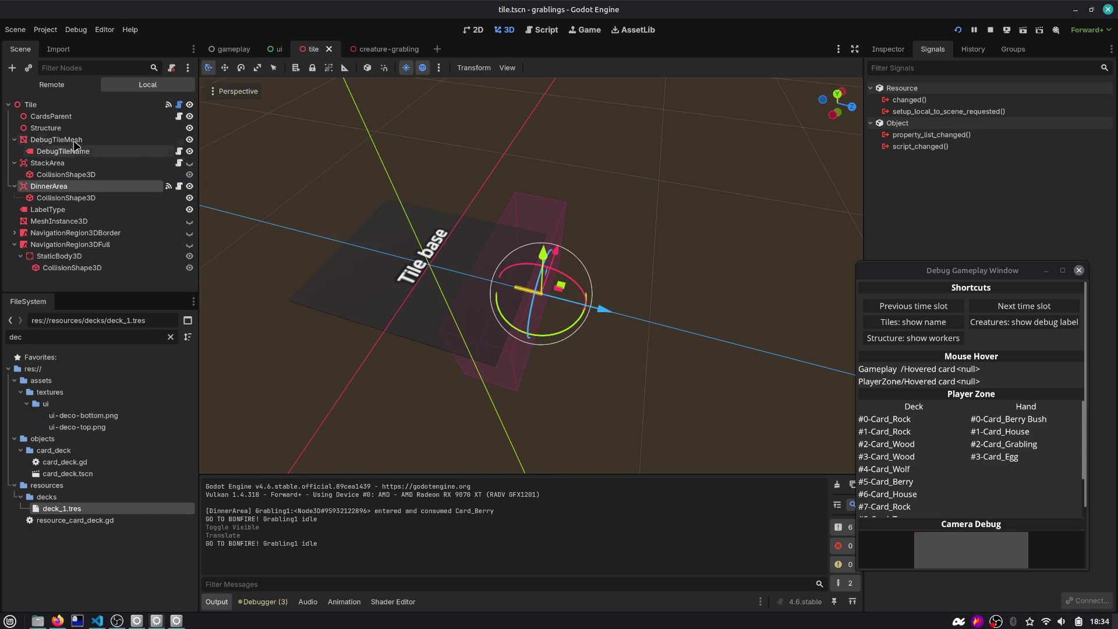
click(189, 140)
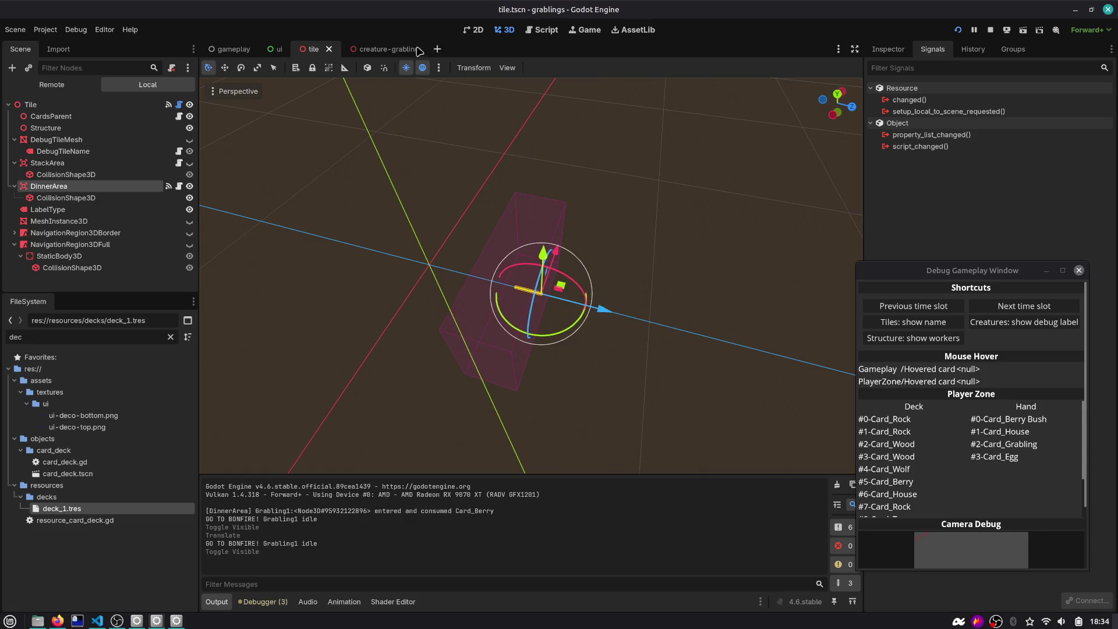
click(328, 49)
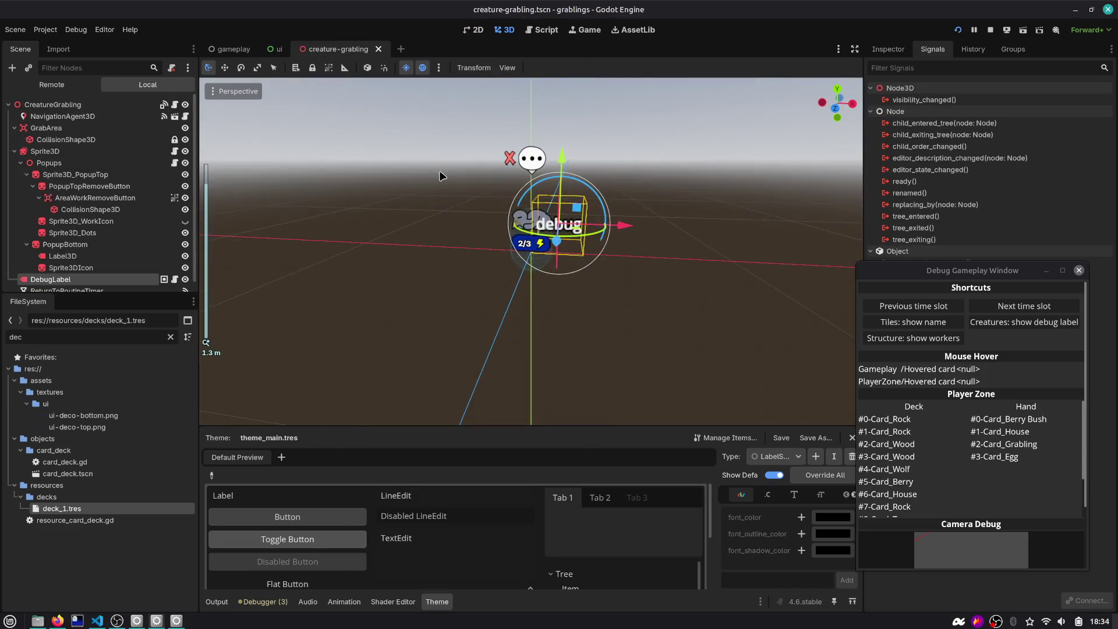
Comment line 47 of dinner_area.gd with '...grabling state, only to allow for new state change' and save
click(525, 33)
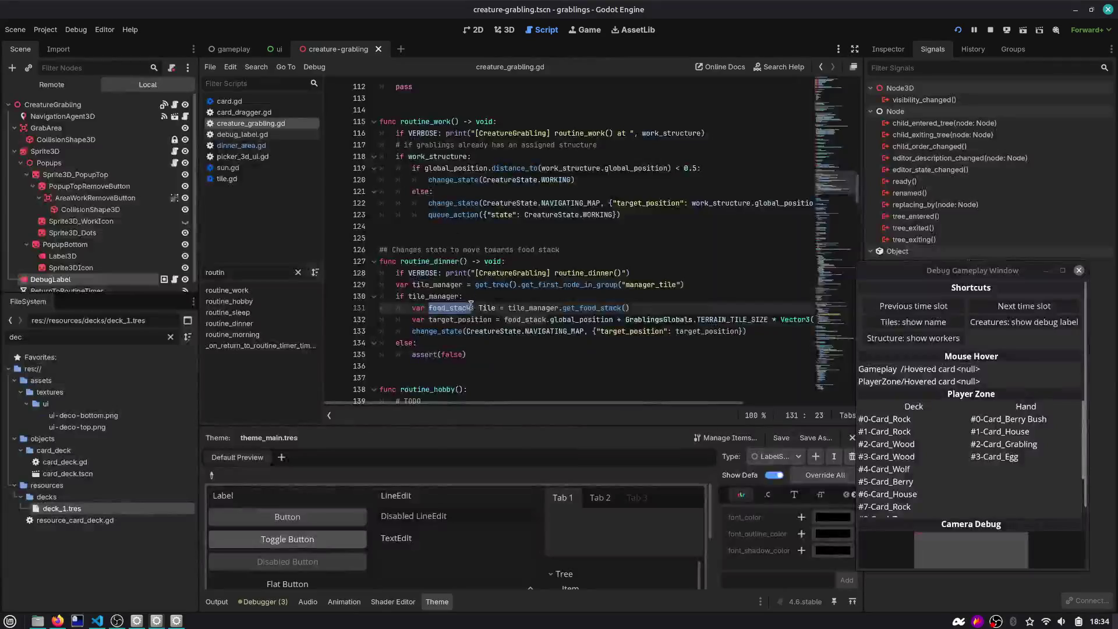
click(473, 335)
scroll(524, 333, down, 2)
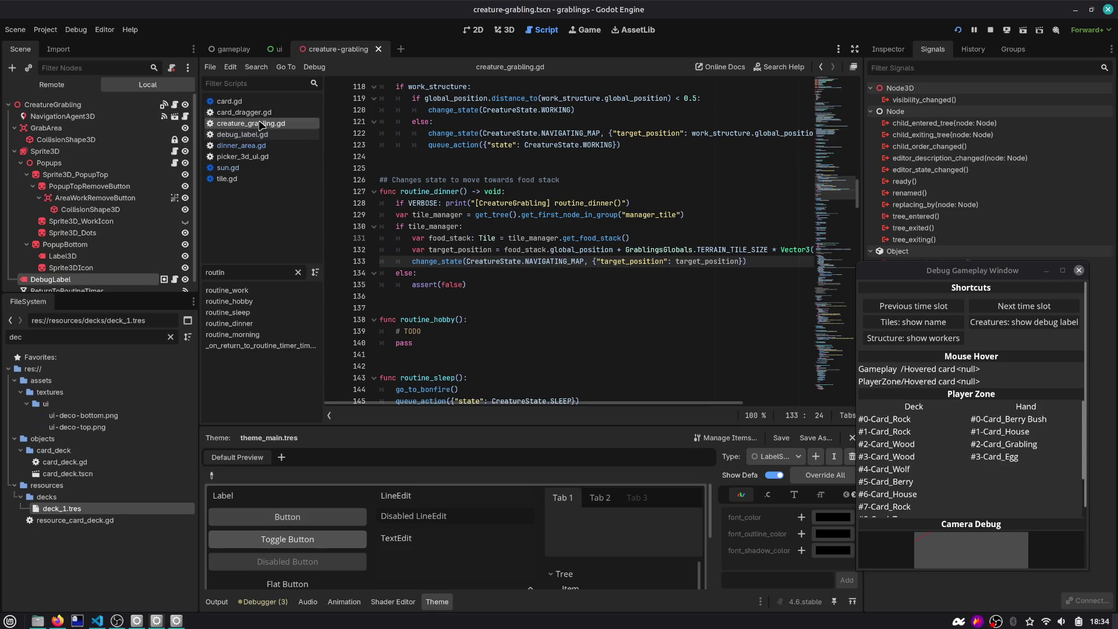
click(247, 146)
click(674, 224)
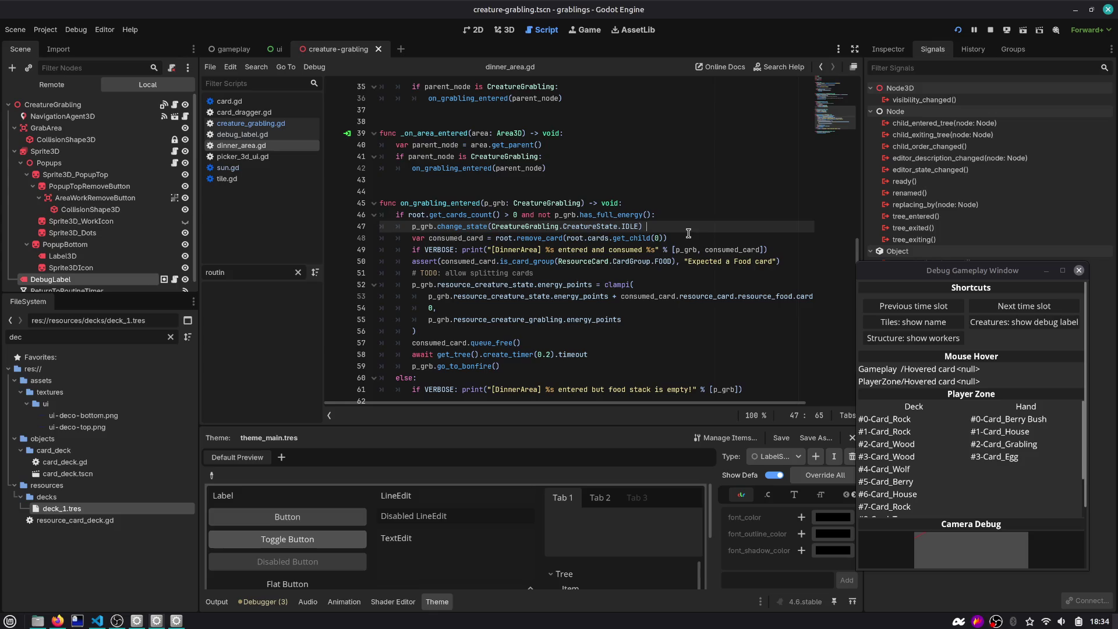
text(# reset )
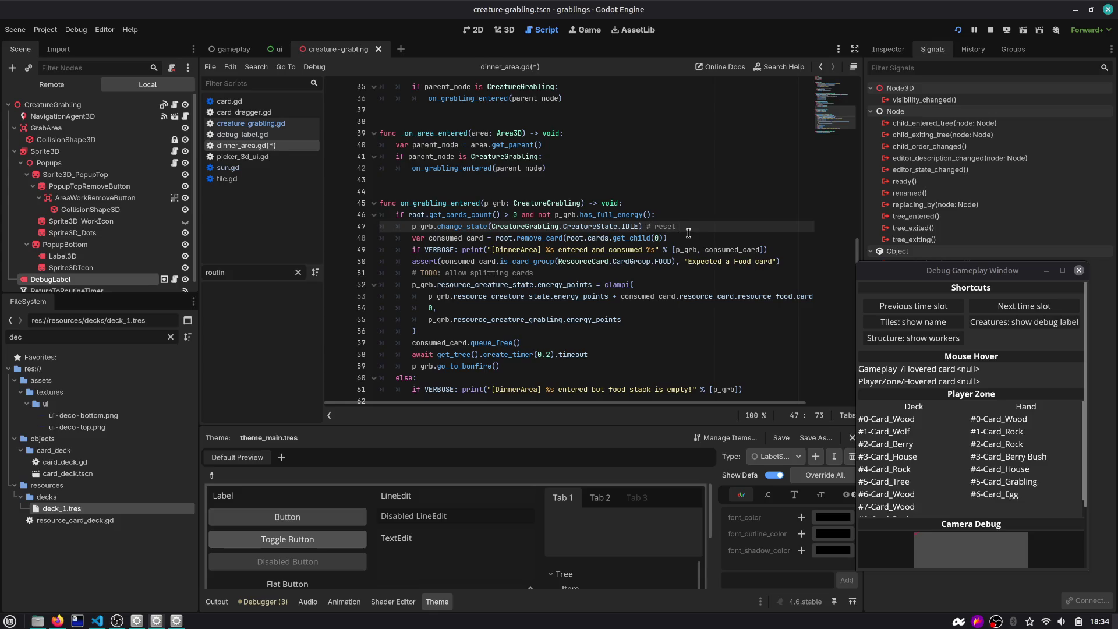
text(grabling state, on)
text(ly to allow for new c)
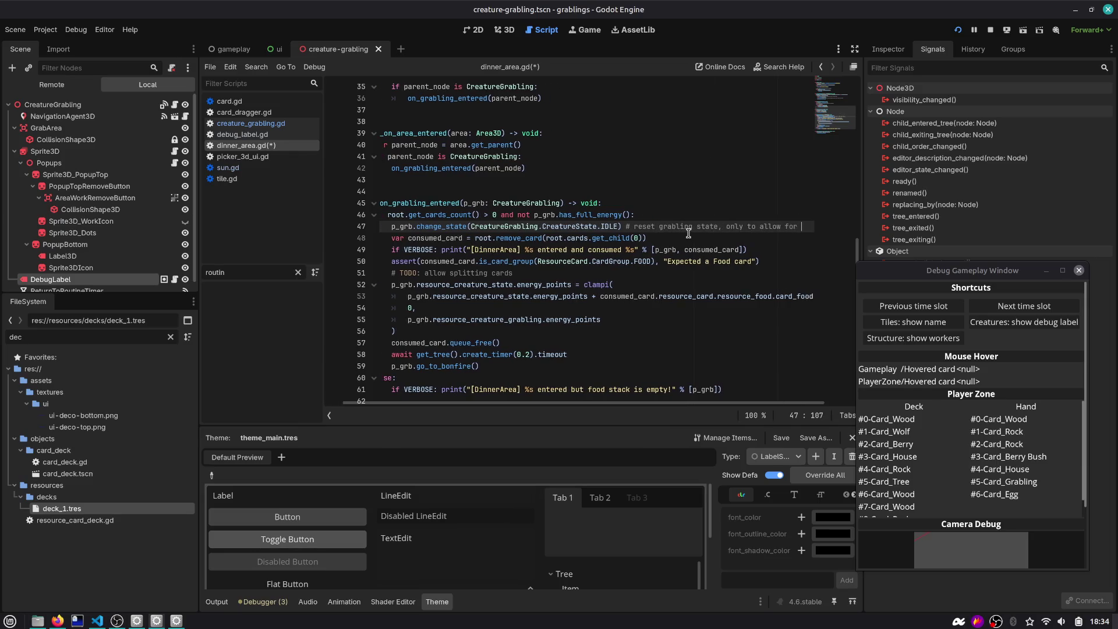
key(BackSpace)
text(state change)
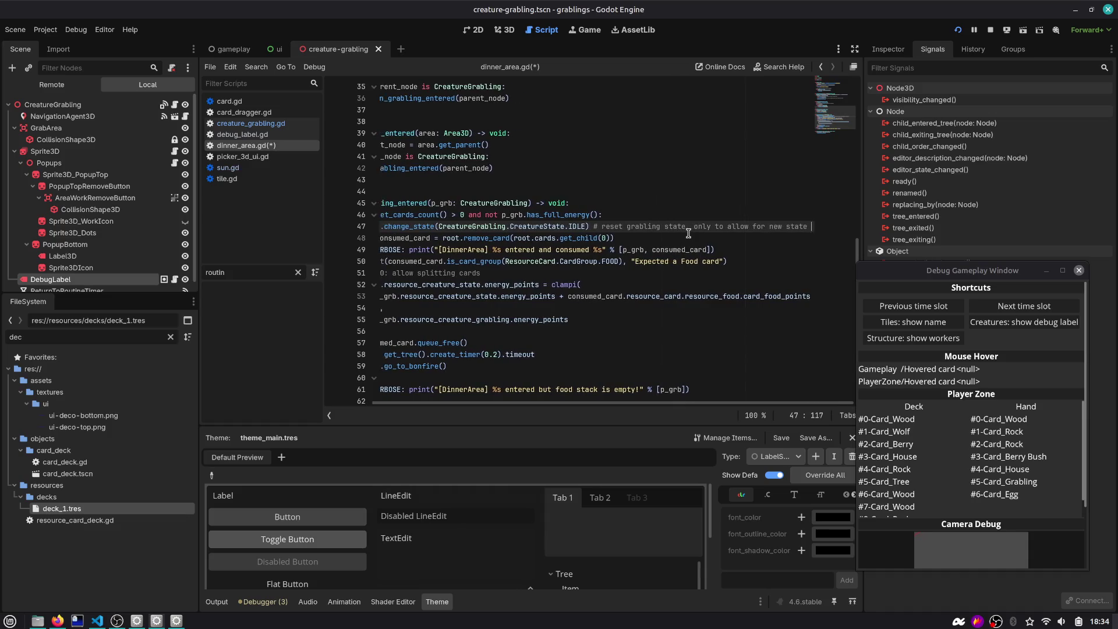
key(Home)
key(ctrl+s)
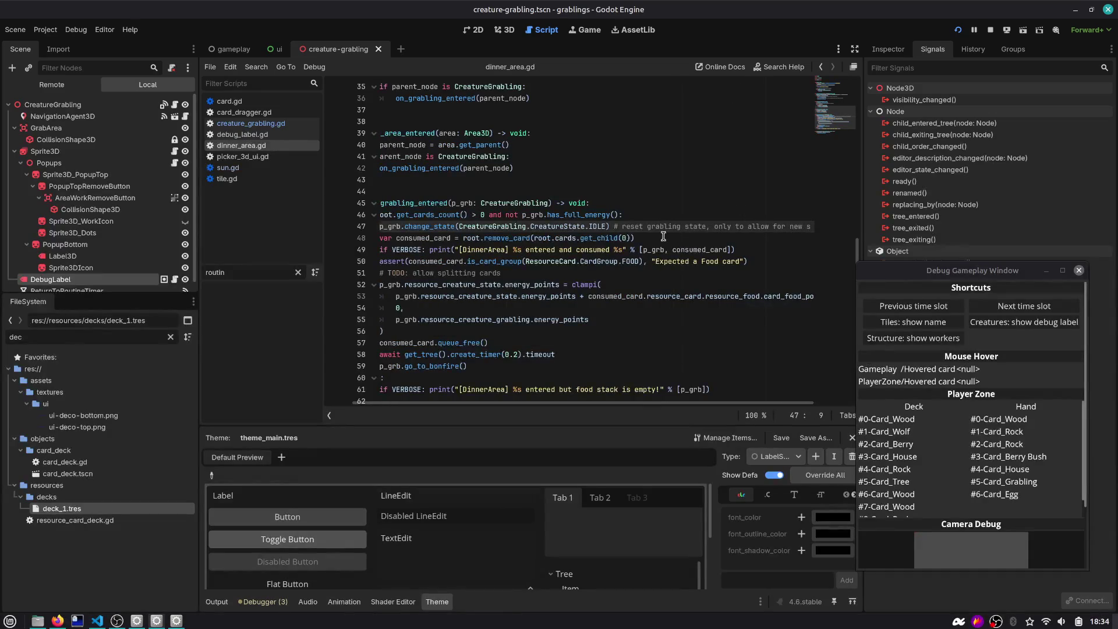
Jump from the go_to_bonfire call on line 59 to its definition
triple_click(410, 227)
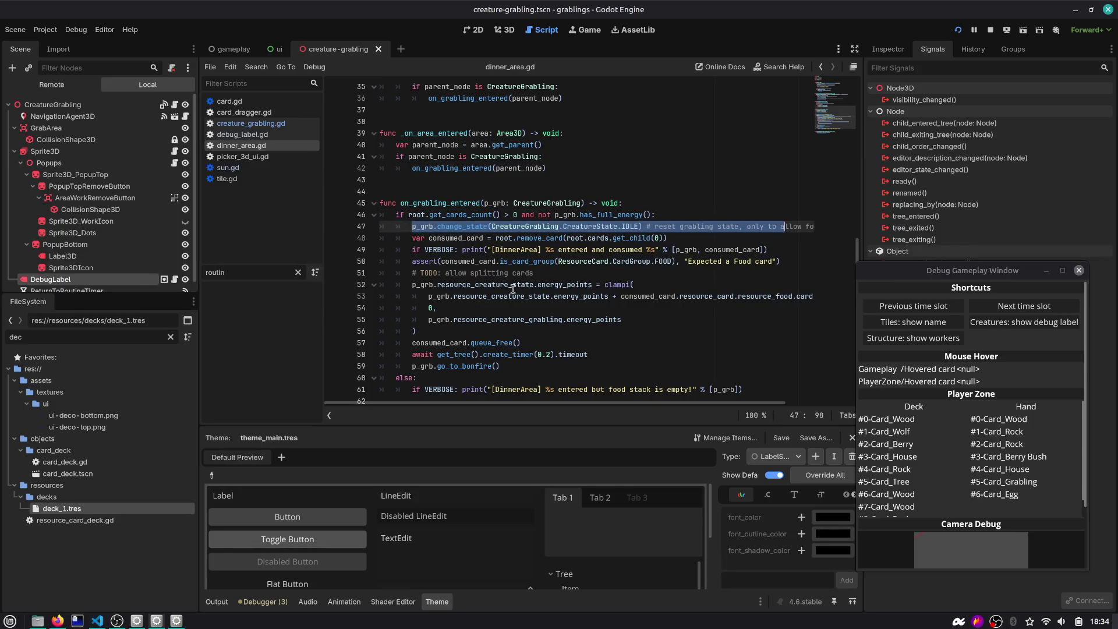
scroll(492, 322, down, 1)
click(464, 331)
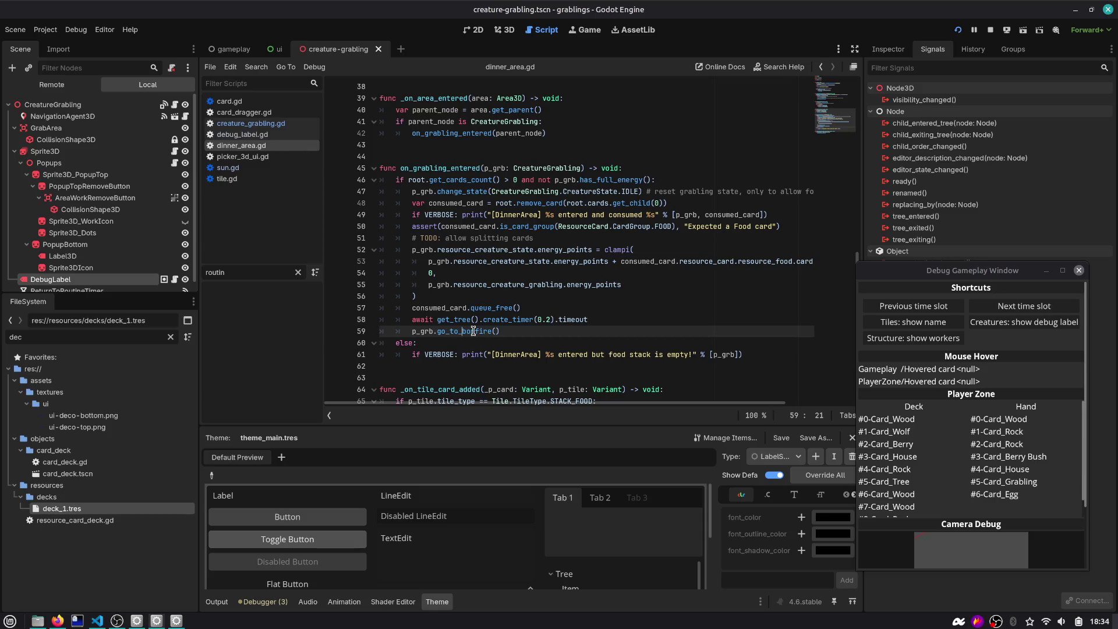
mouse_move(473, 330)
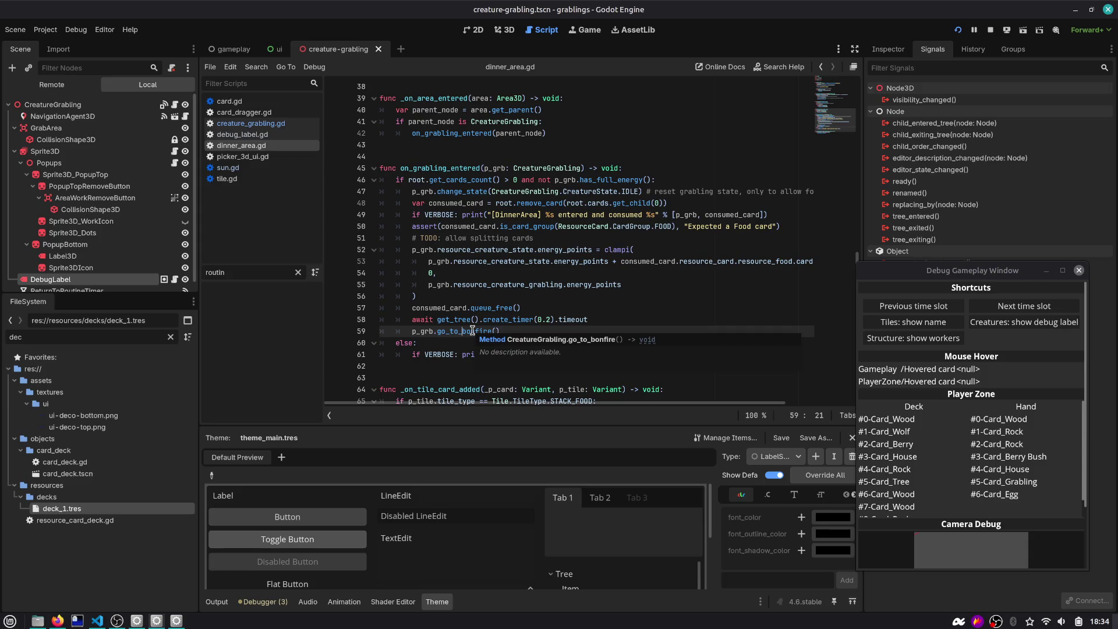
double_click(473, 331)
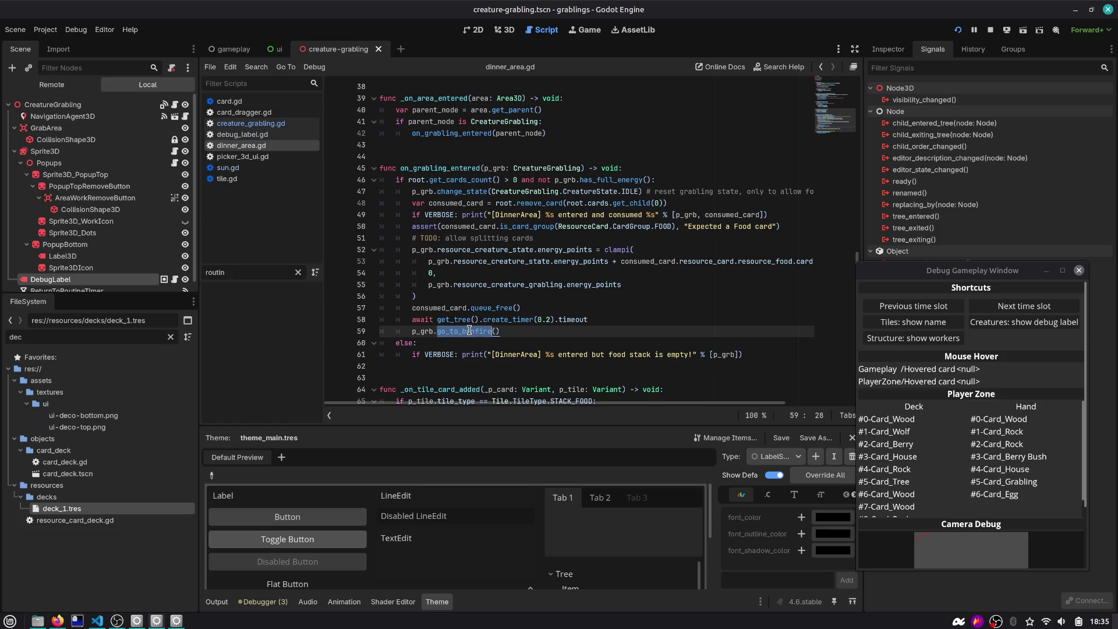
ctrl+click(470, 331)
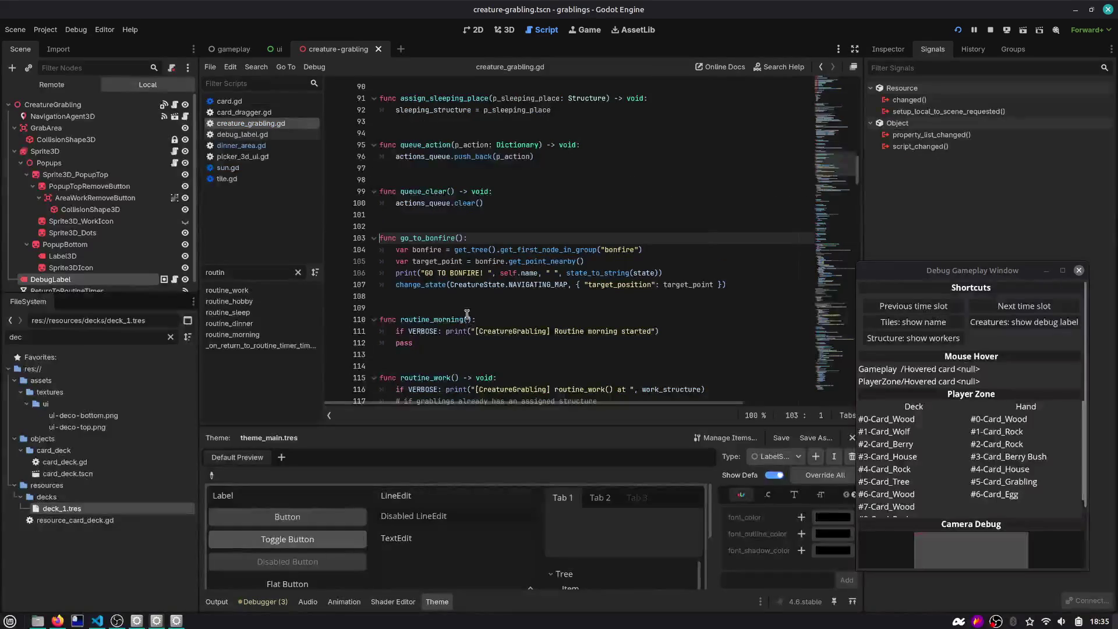
Inspect go_to_bonfire's CreatureState.NAVIGATING_MAP change and the is_inside_tree help page
scroll(473, 259, down, 2)
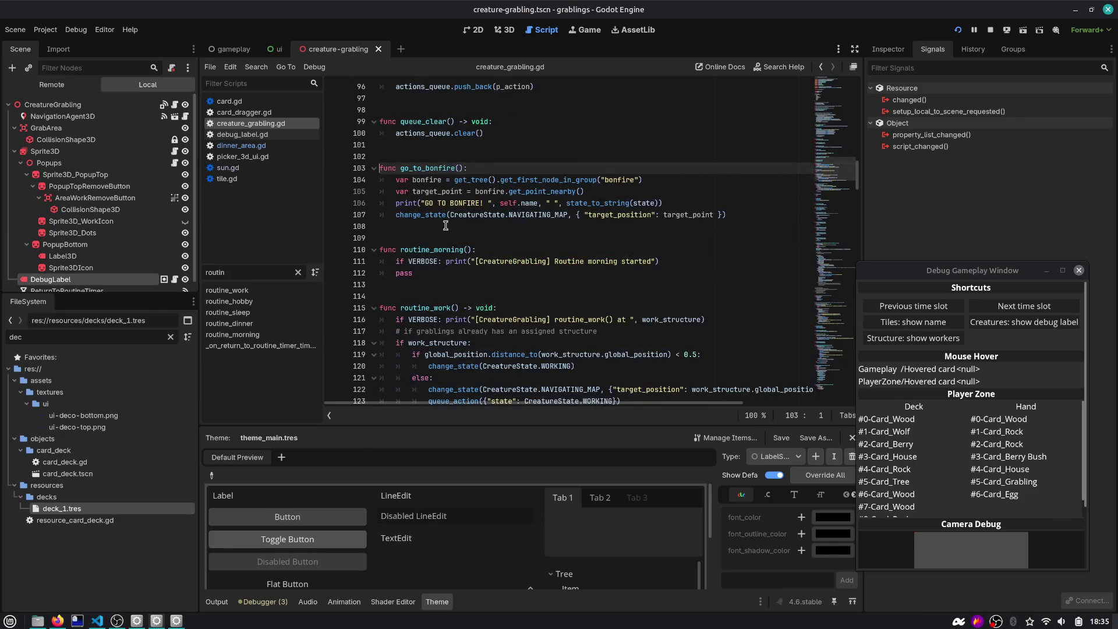
click(491, 214)
double_click(492, 214)
double_click(530, 214)
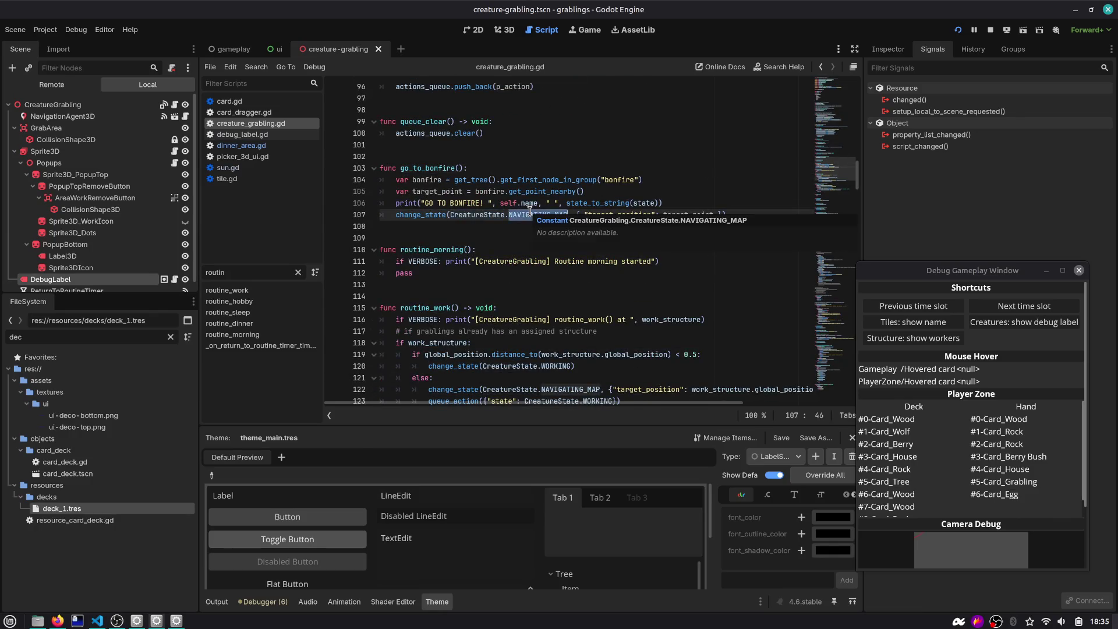
double_click(457, 169)
mouse_move(461, 183)
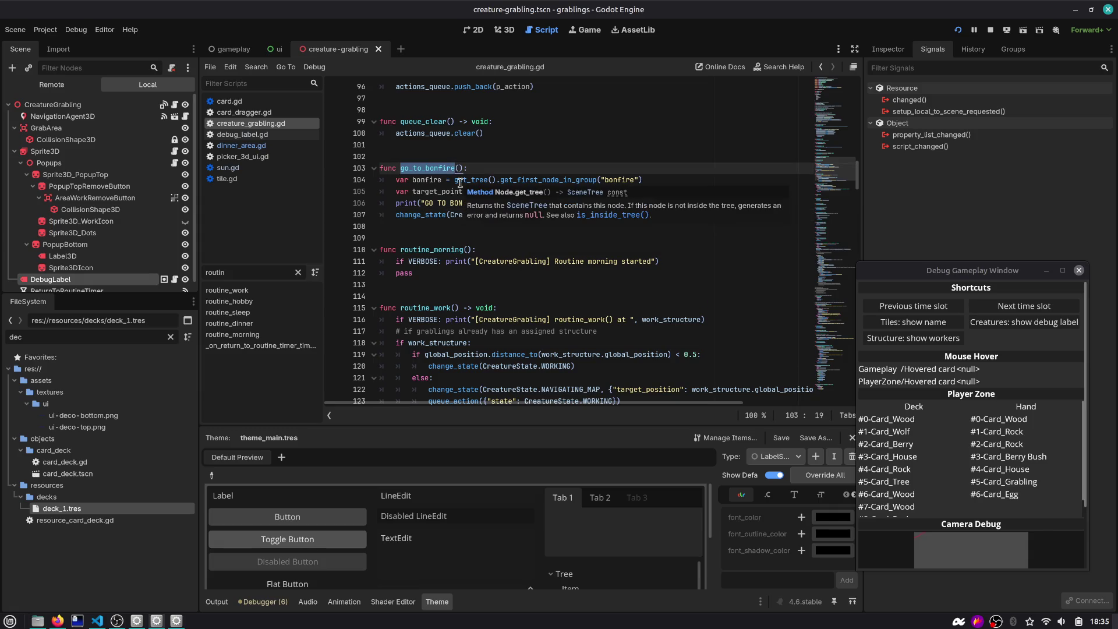
click(596, 215)
click(821, 66)
Review lines 106–108, switch back to dinner_area.gd, and launch the game again
click(640, 203)
click(686, 201)
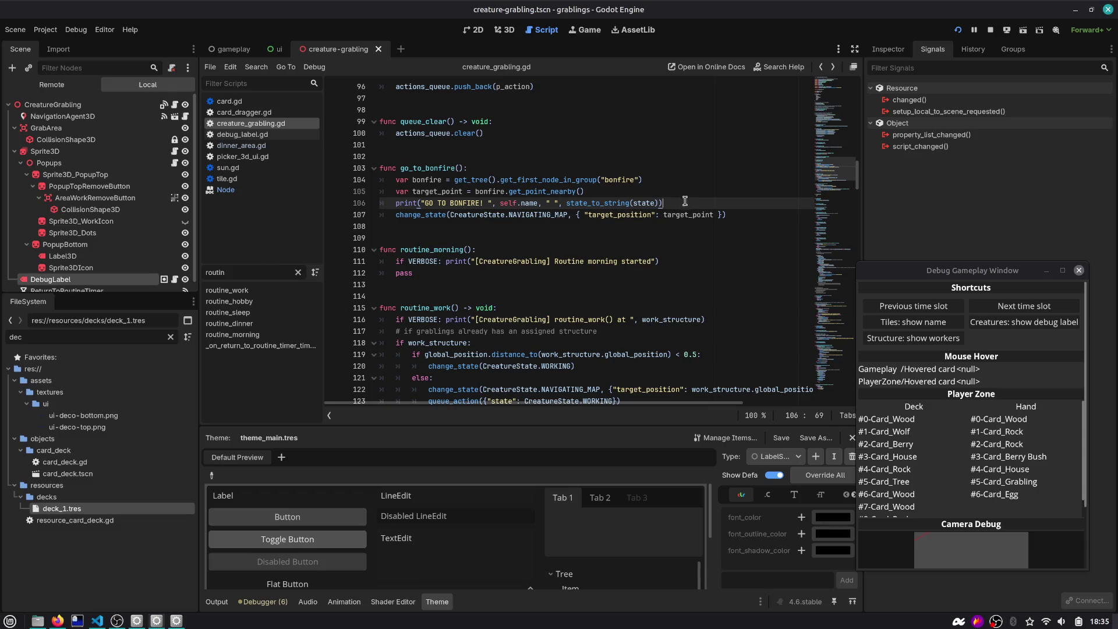
click(405, 227)
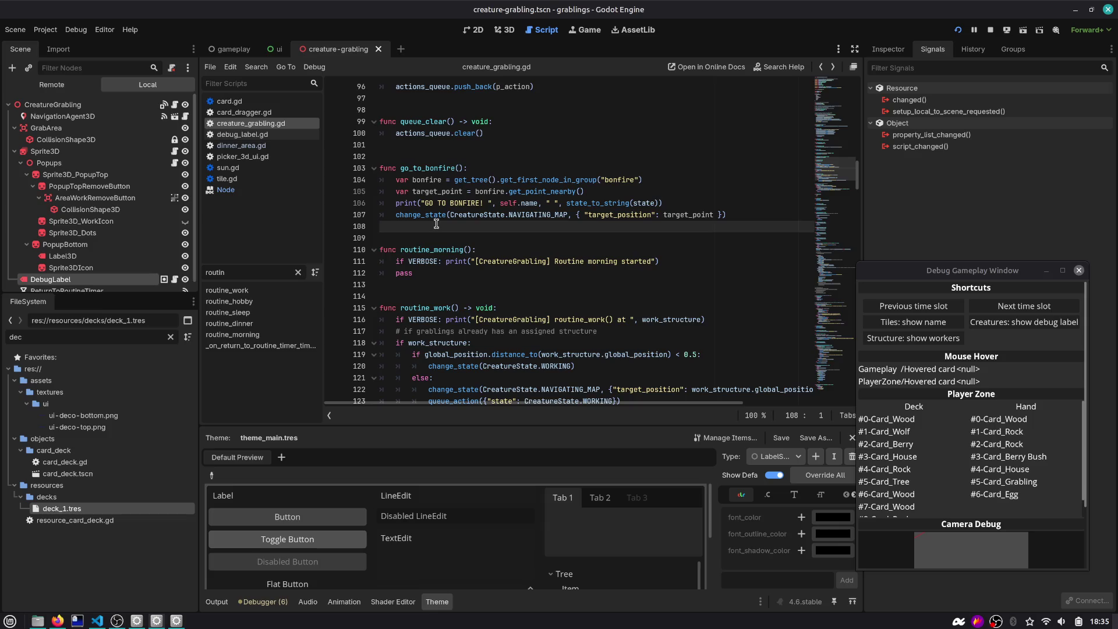
double_click(478, 215)
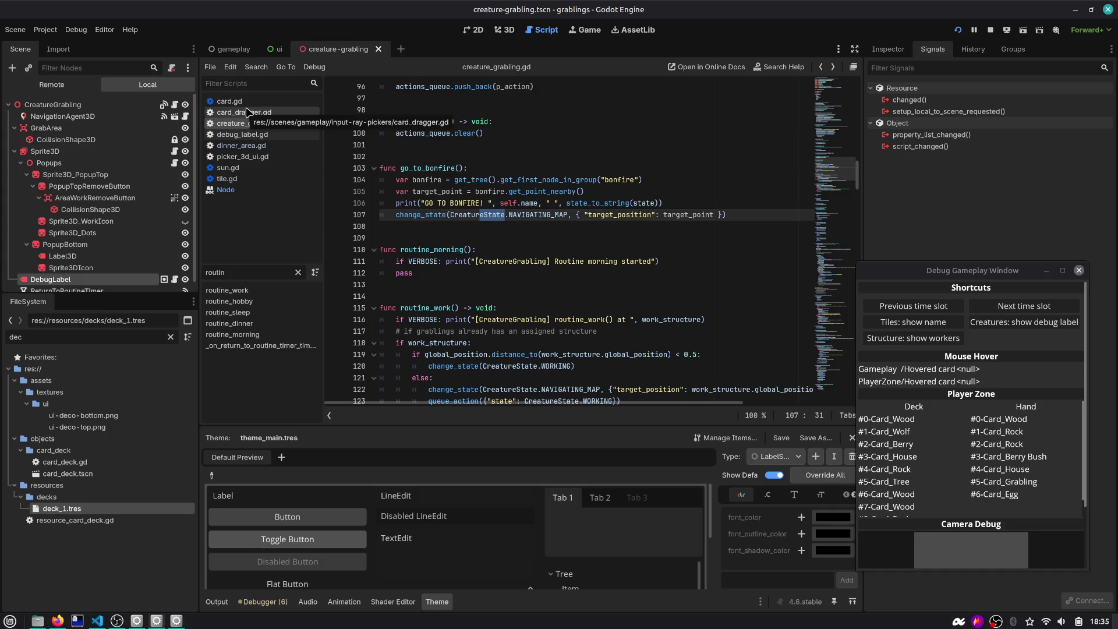
click(240, 145)
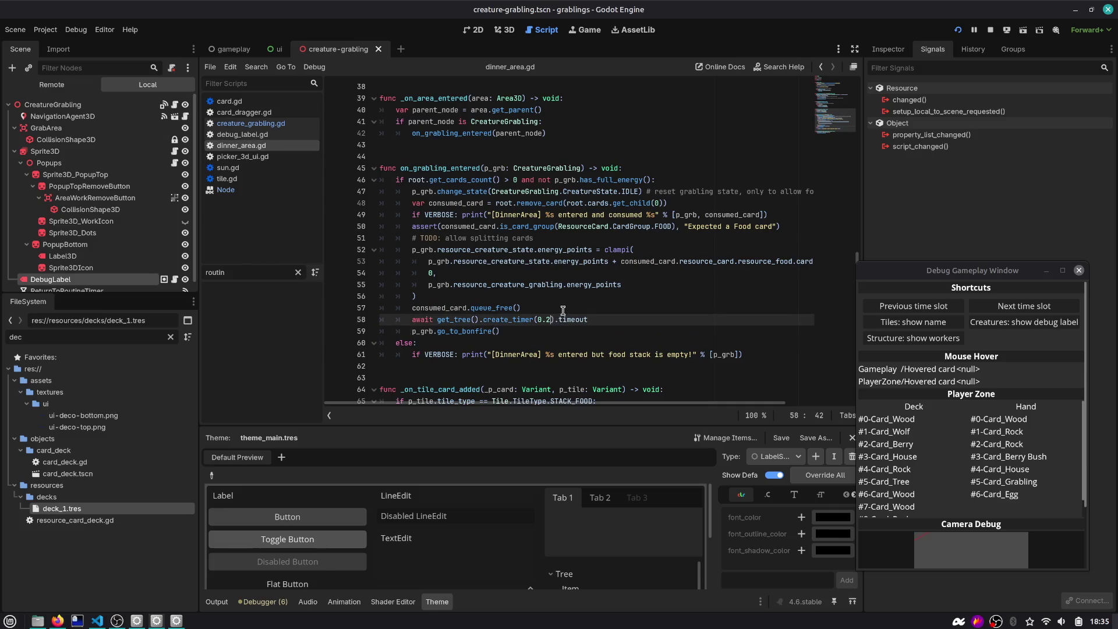
click(958, 30)
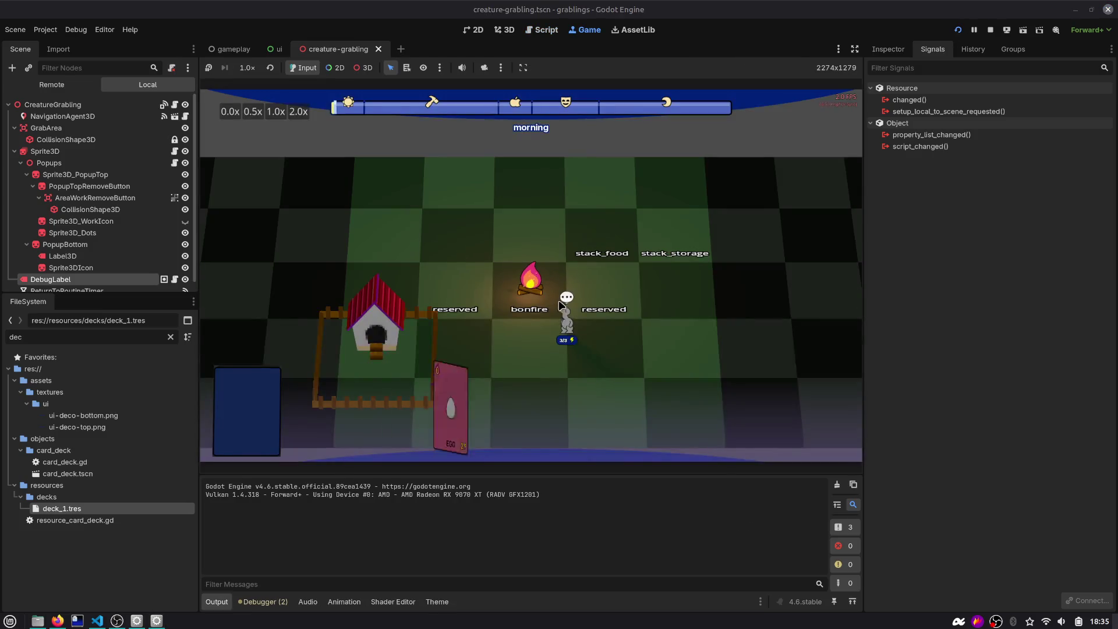
Place three Berry cards on stack_food and play a Grabling card, advance the time slot, then stop
drag(620, 381, 549, 262)
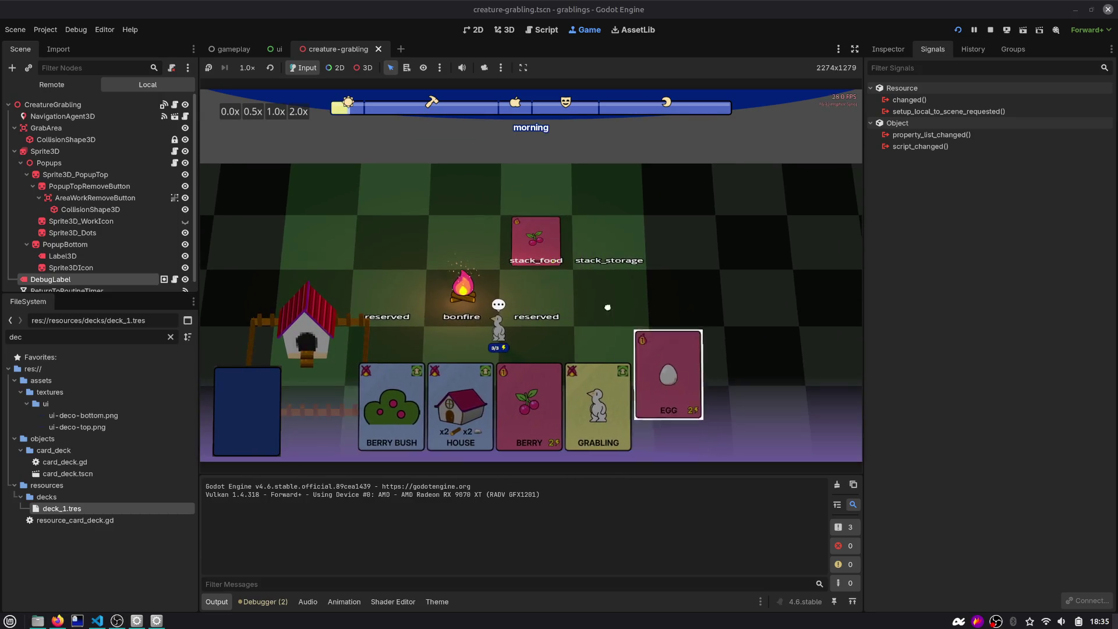
drag(562, 378, 549, 265)
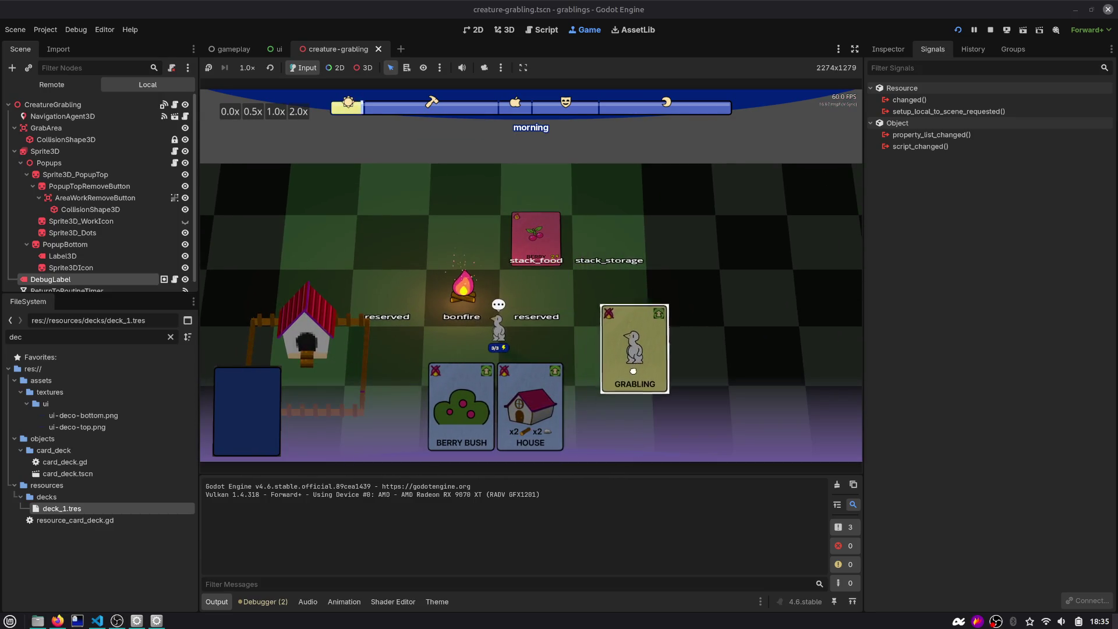
mouse_move(604, 385)
mouse_down()
mouse_move(615, 291)
mouse_move(646, 294)
mouse_up()
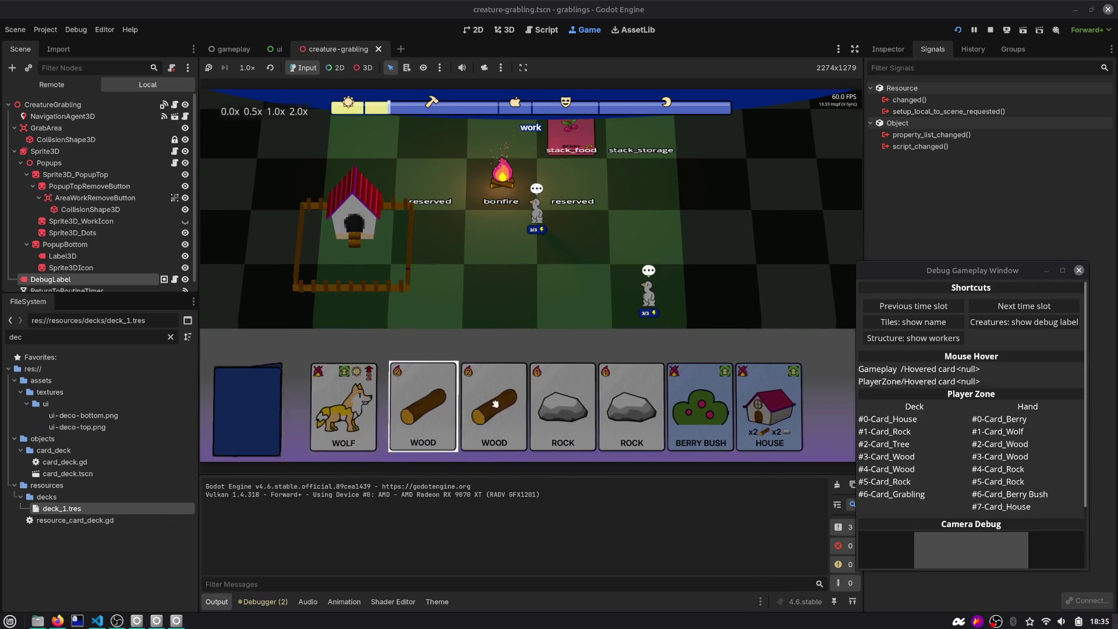
drag(307, 408, 568, 186)
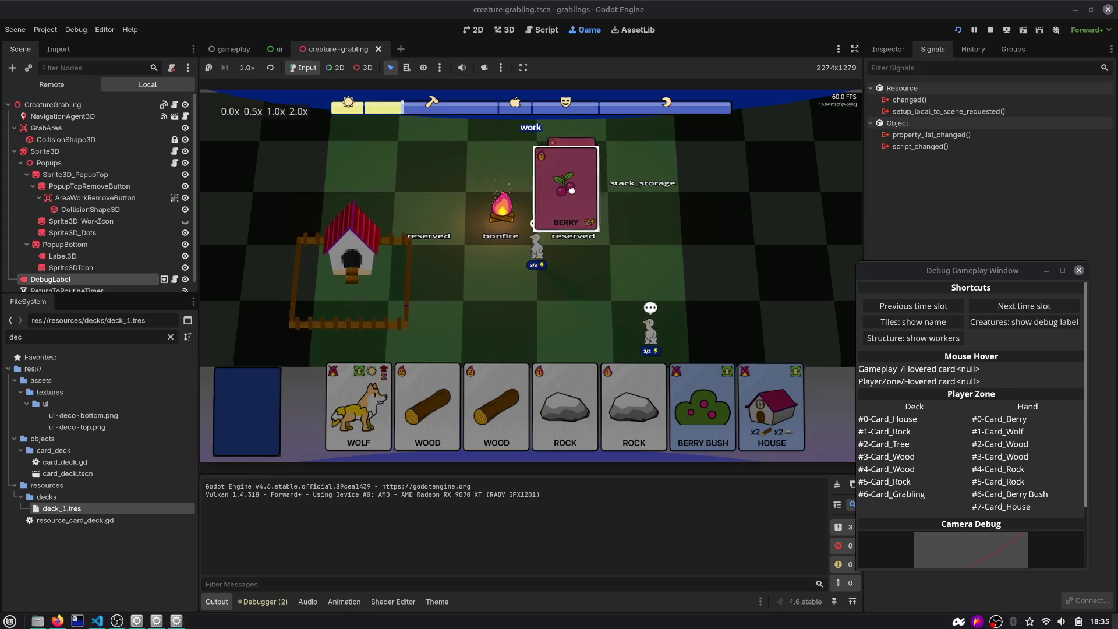
click(1007, 307)
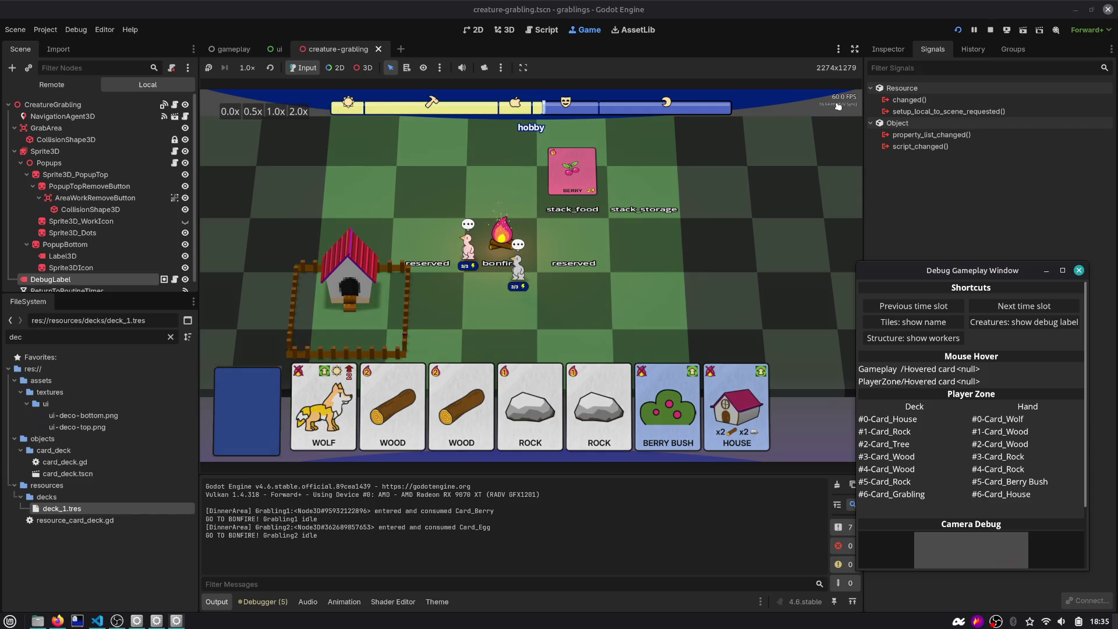
click(990, 30)
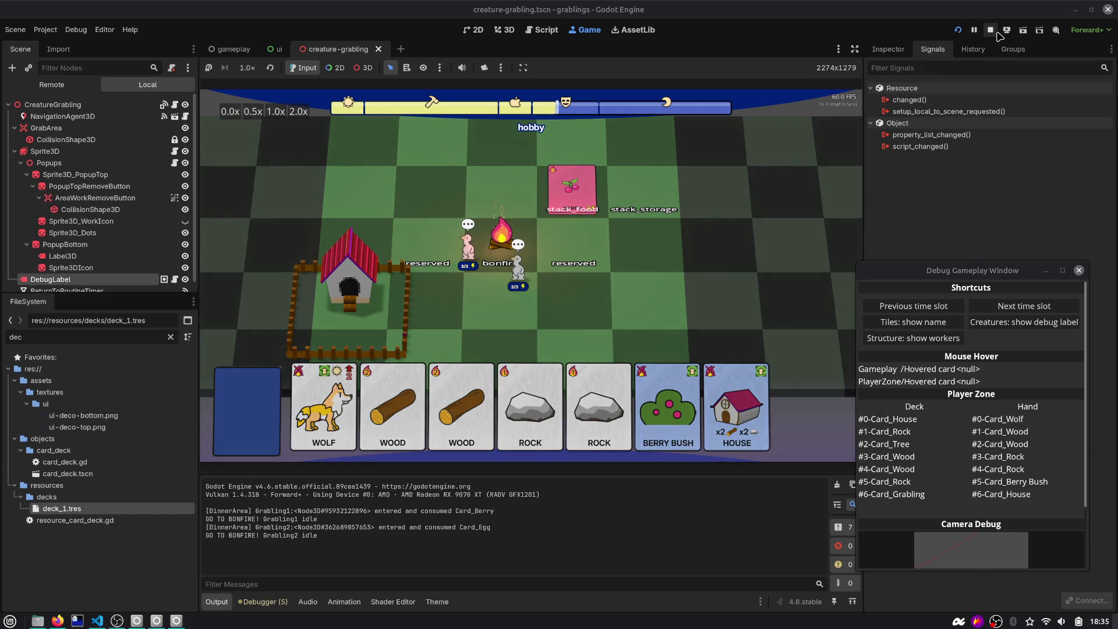
key(alt+Tab)
key(Escape)
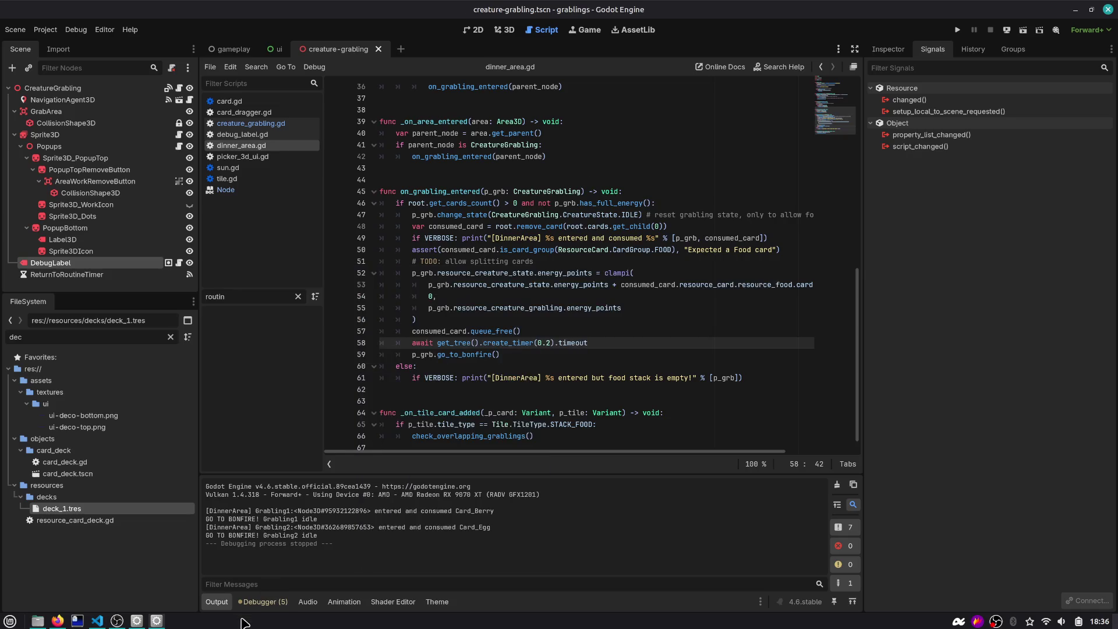
Open the sun.gd line 30 warning from the Debugger's Errors list and inspect EPS
click(263, 601)
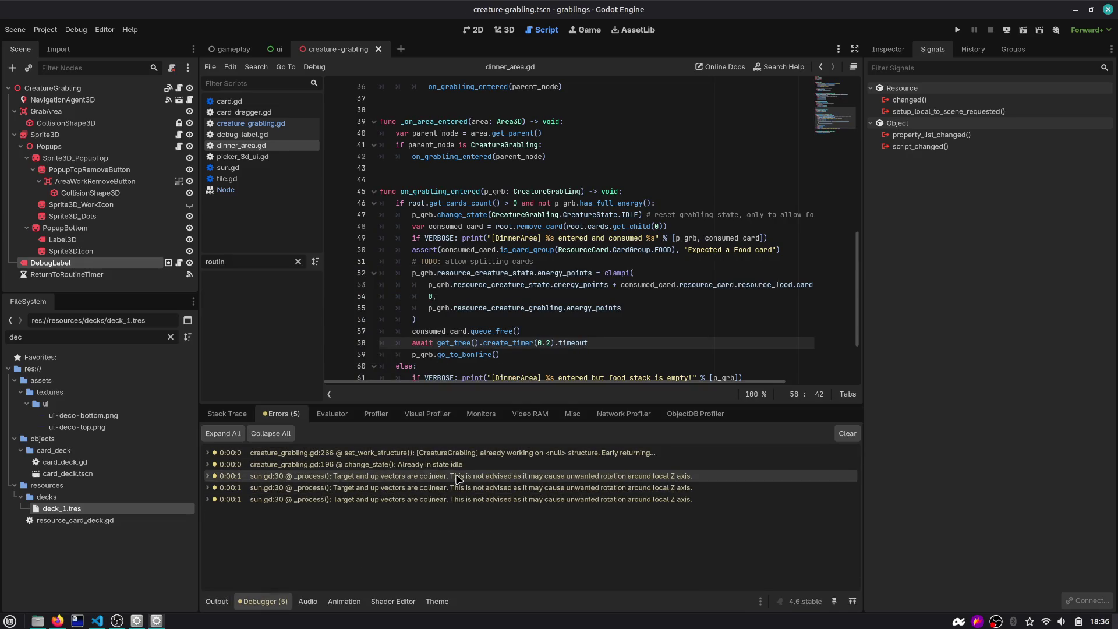
click(506, 476)
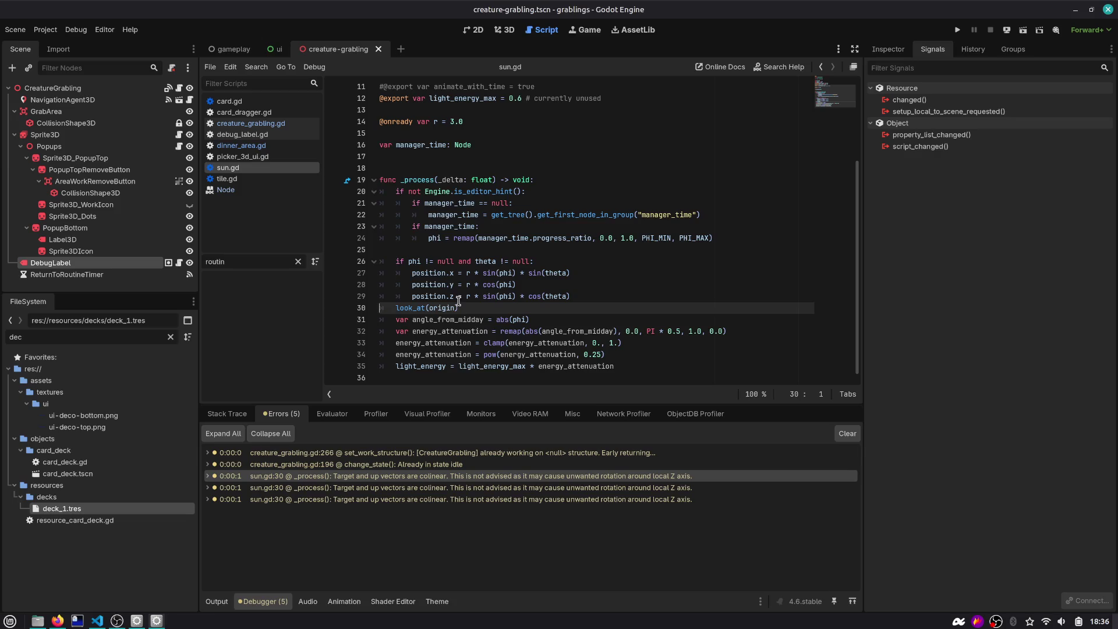
scroll(519, 177, up, 3)
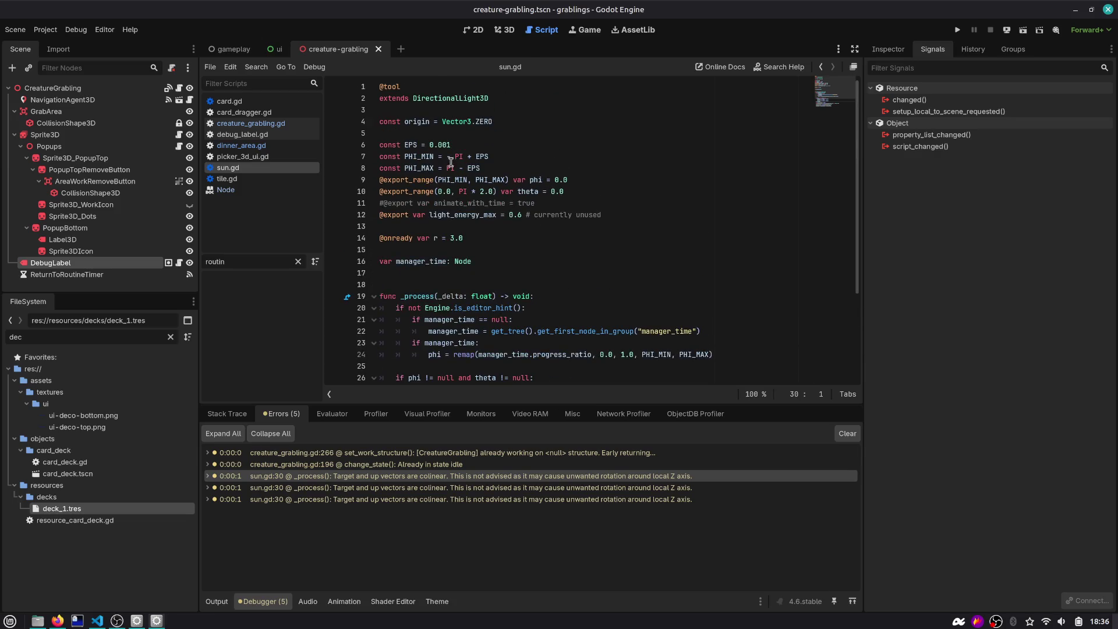
double_click(412, 145)
scroll(500, 303, down, 3)
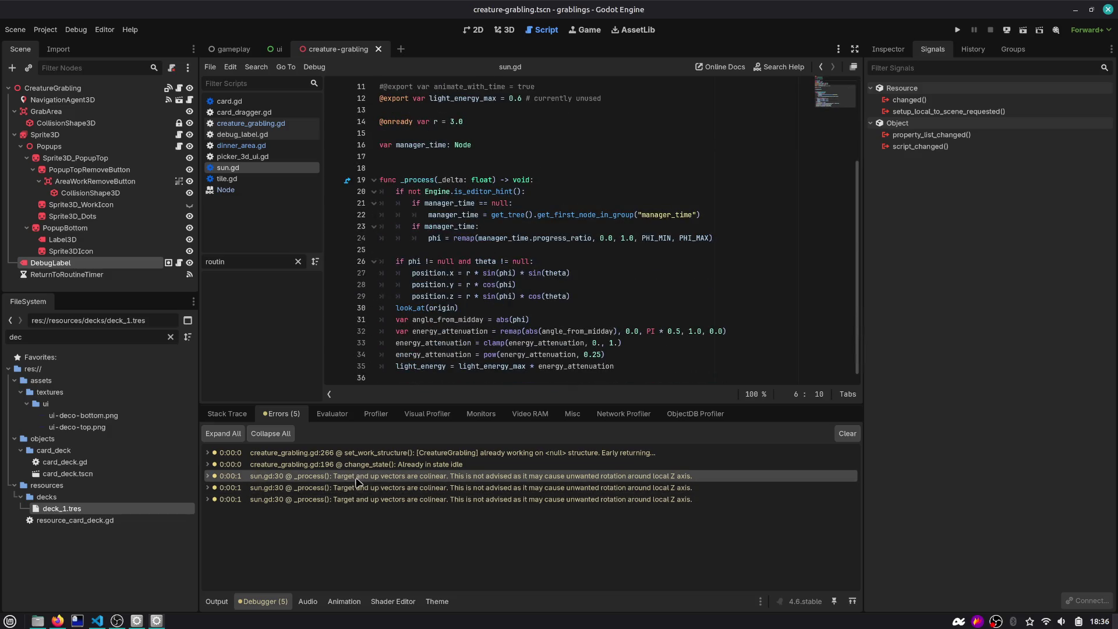
mouse_move(411, 470)
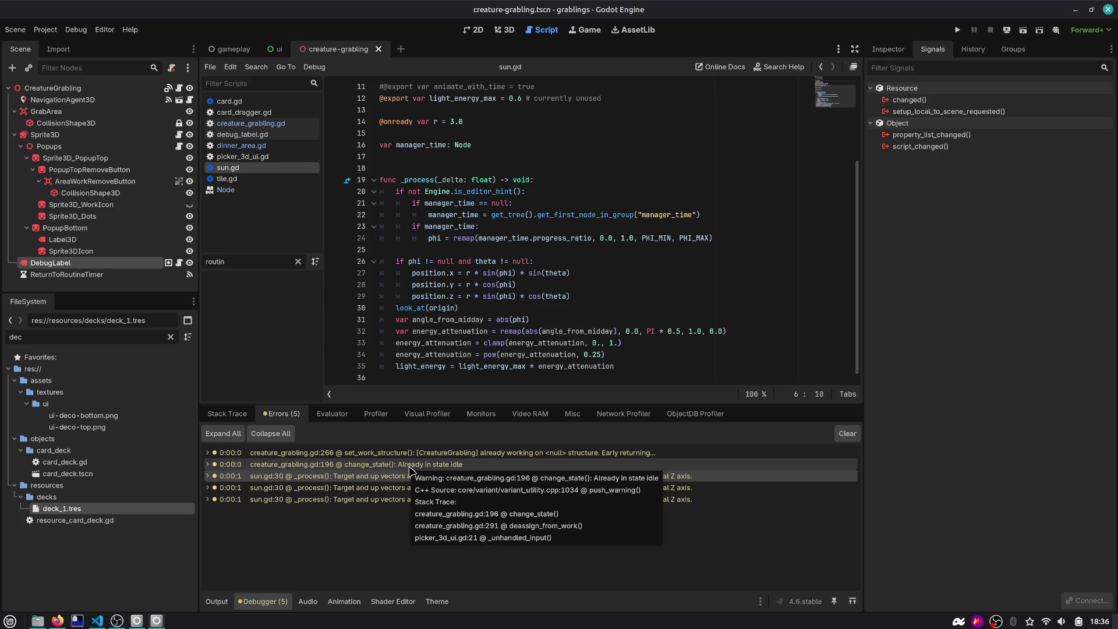
scroll(458, 231, up, 3)
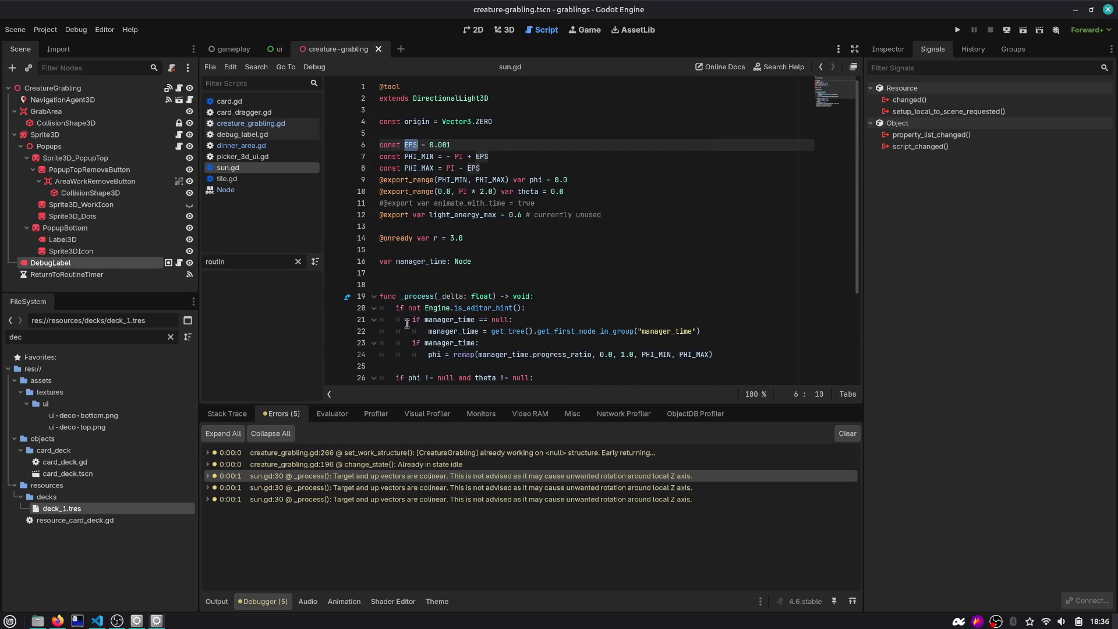
Follow the warnings to lines 266 and 196 in change_state, then switch to VS Code
click(440, 453)
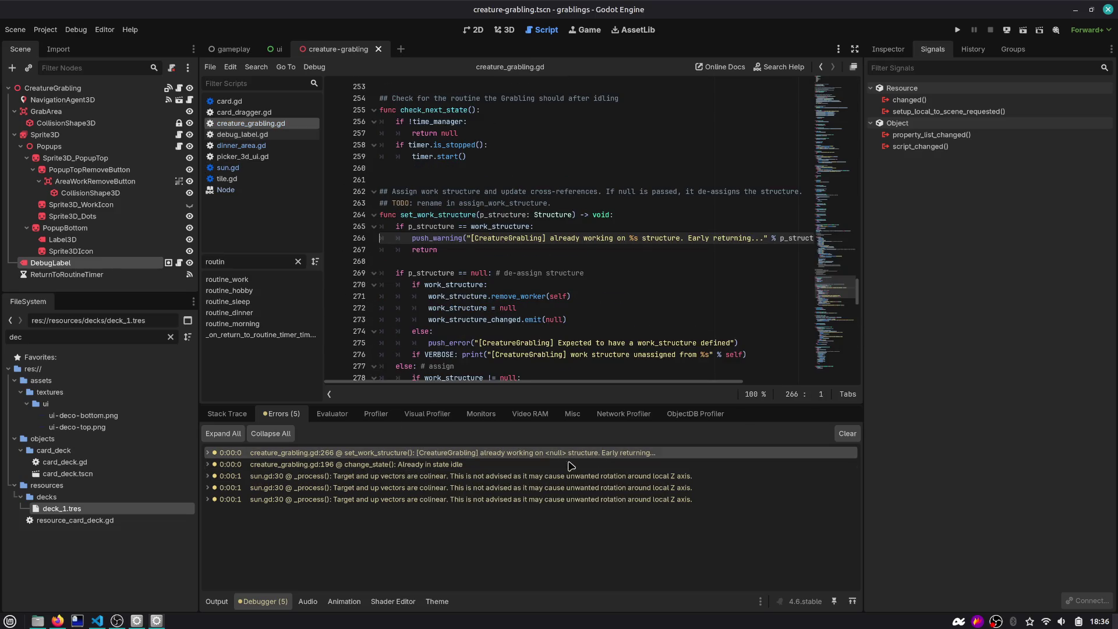
click(547, 466)
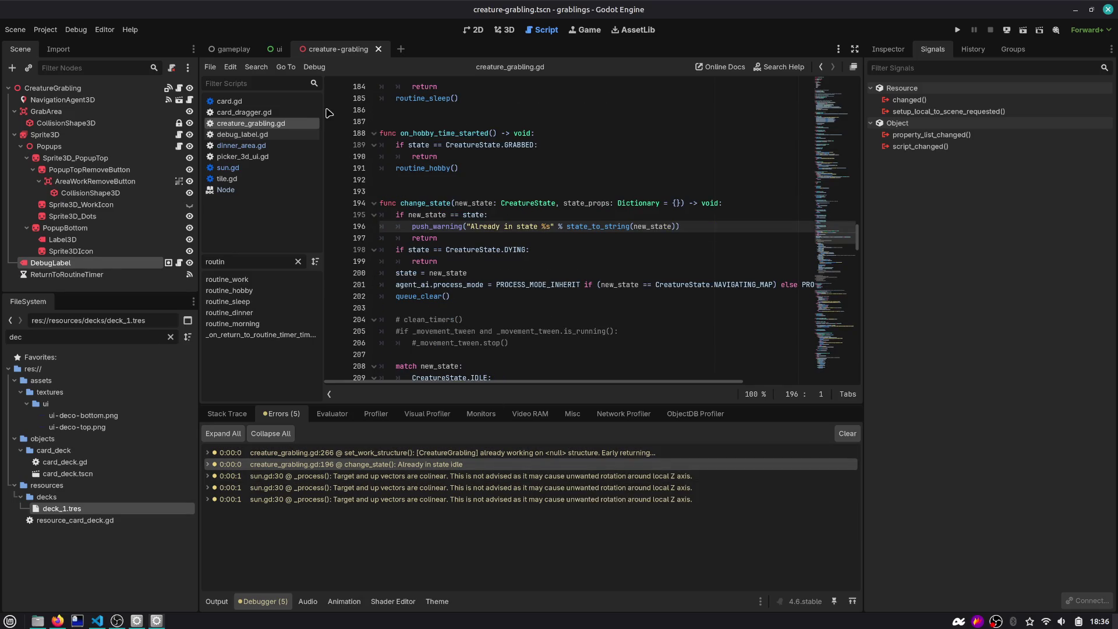
key(alt+Tab)
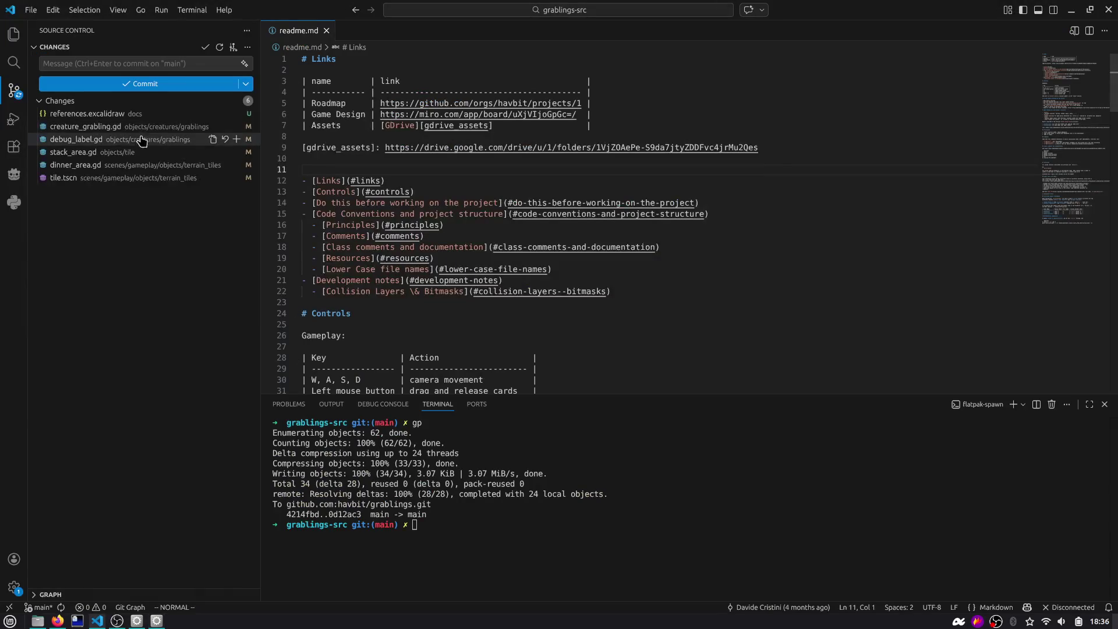
Review the creature_grabling.gd diff, including the change_state warning, and start the commit message
click(119, 127)
scroll(593, 189, down, 3)
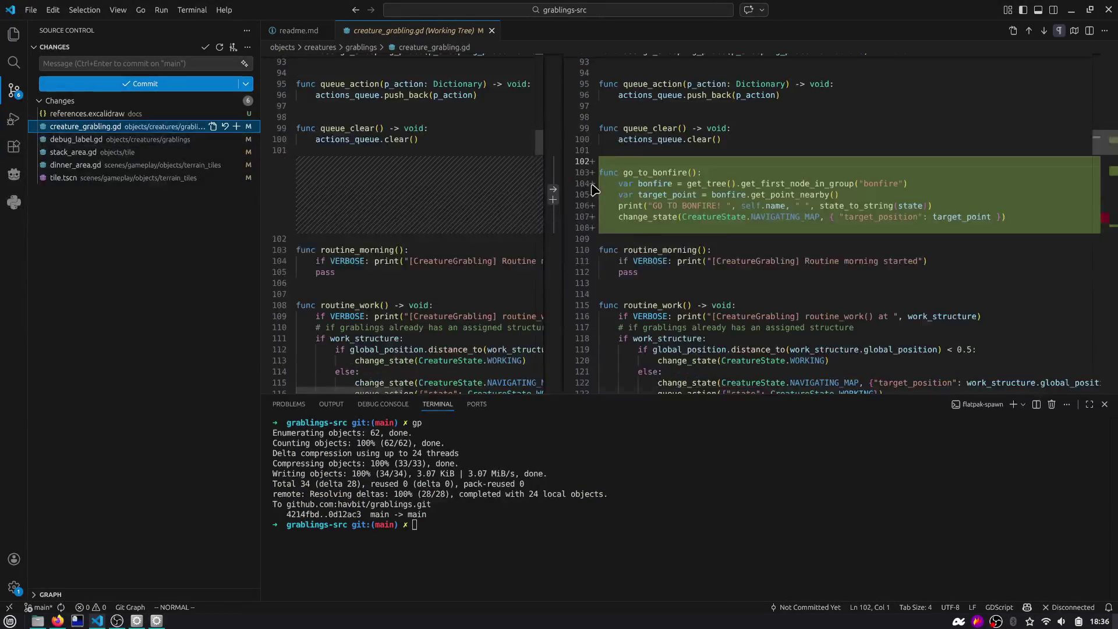
scroll(624, 122, down, 6)
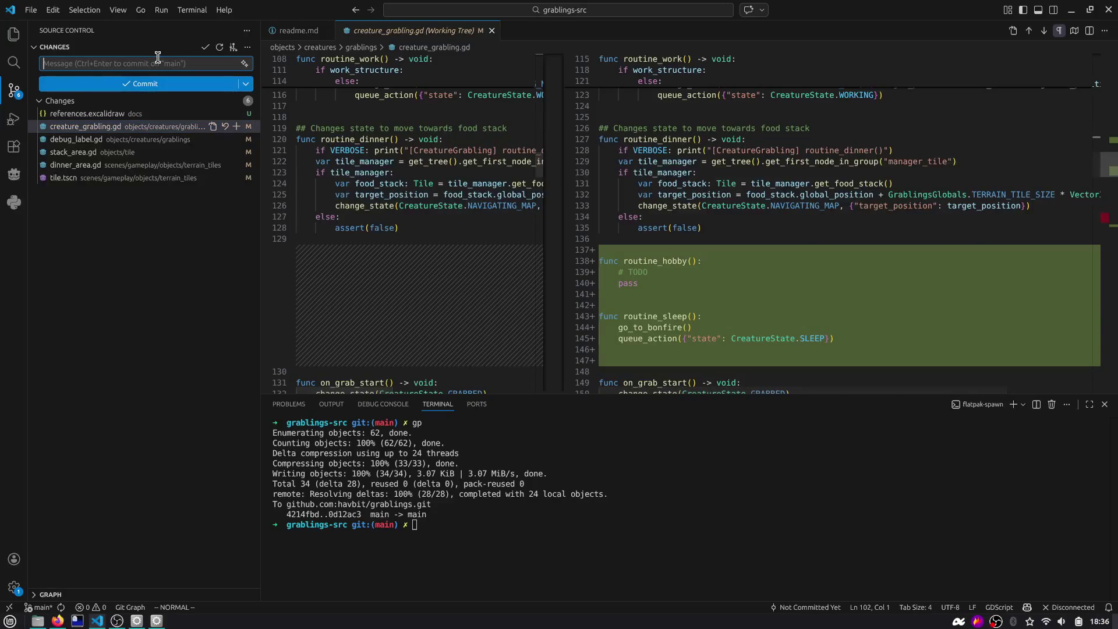
text(- grabling: add go_to)
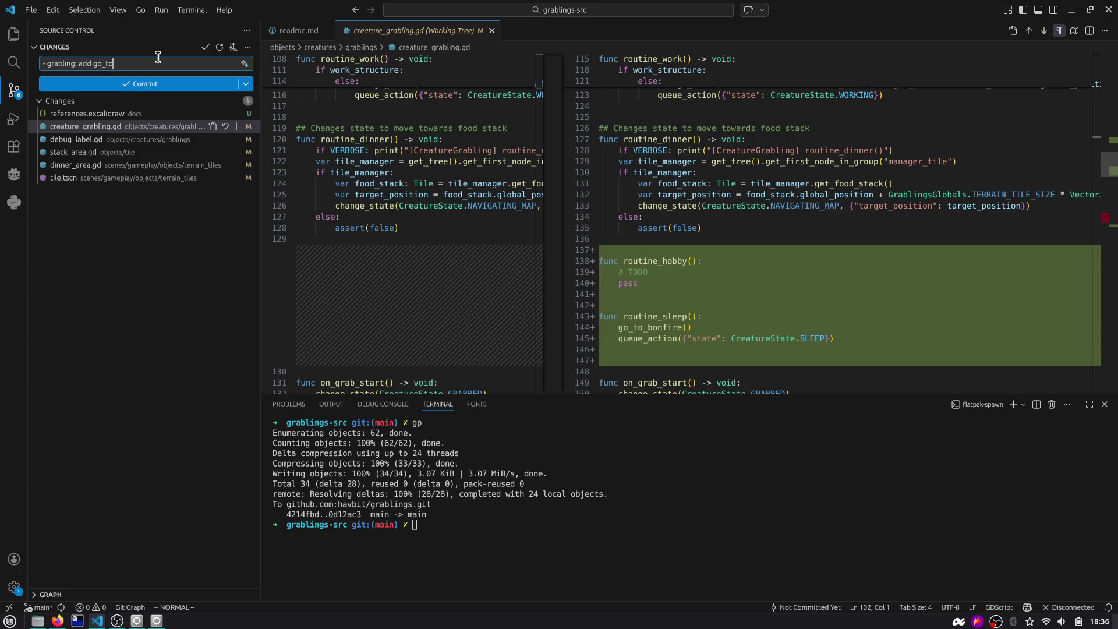
key(Return)
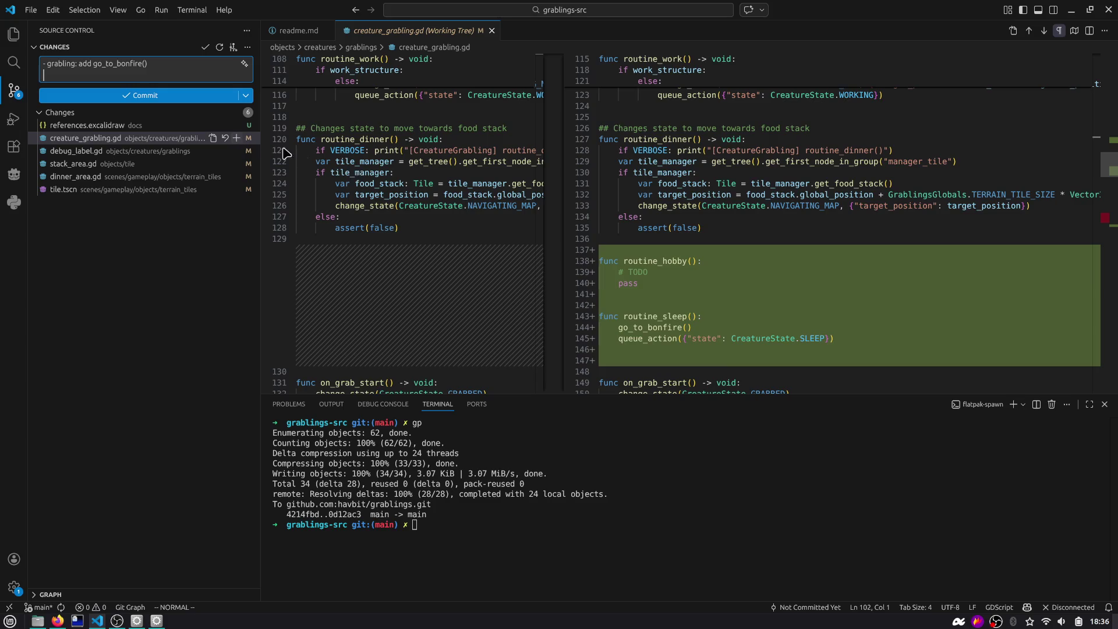
scroll(692, 251, down, 3)
click(1113, 225)
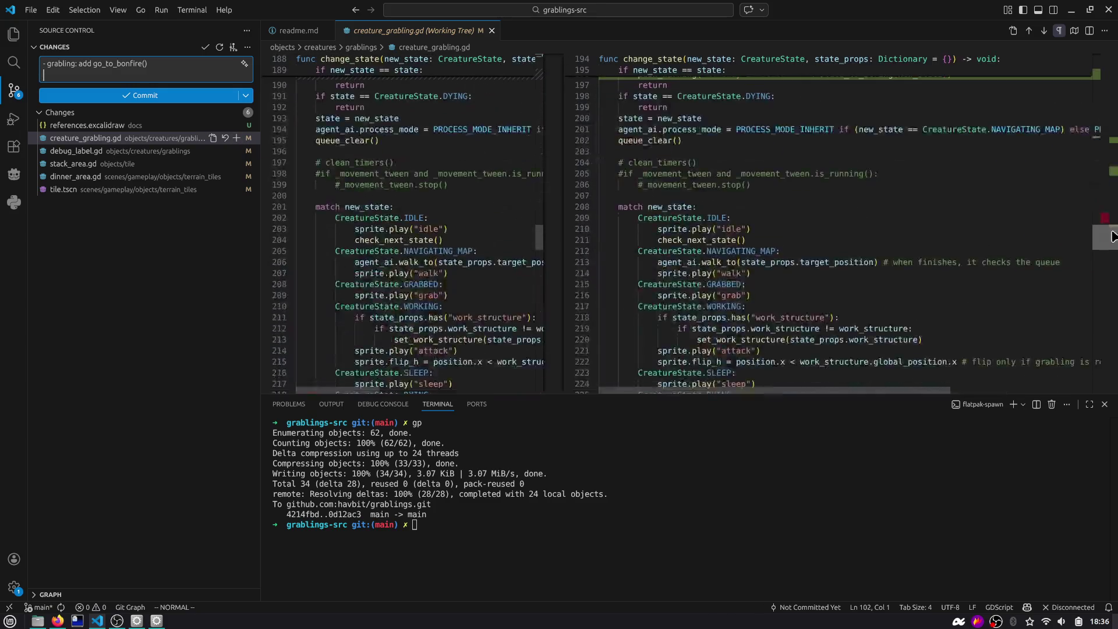
Stage creature_grabling.gd, debug_label.gd and stack_area.gd and finish drafting the feature(Grabling) message
click(237, 138)
click(146, 164)
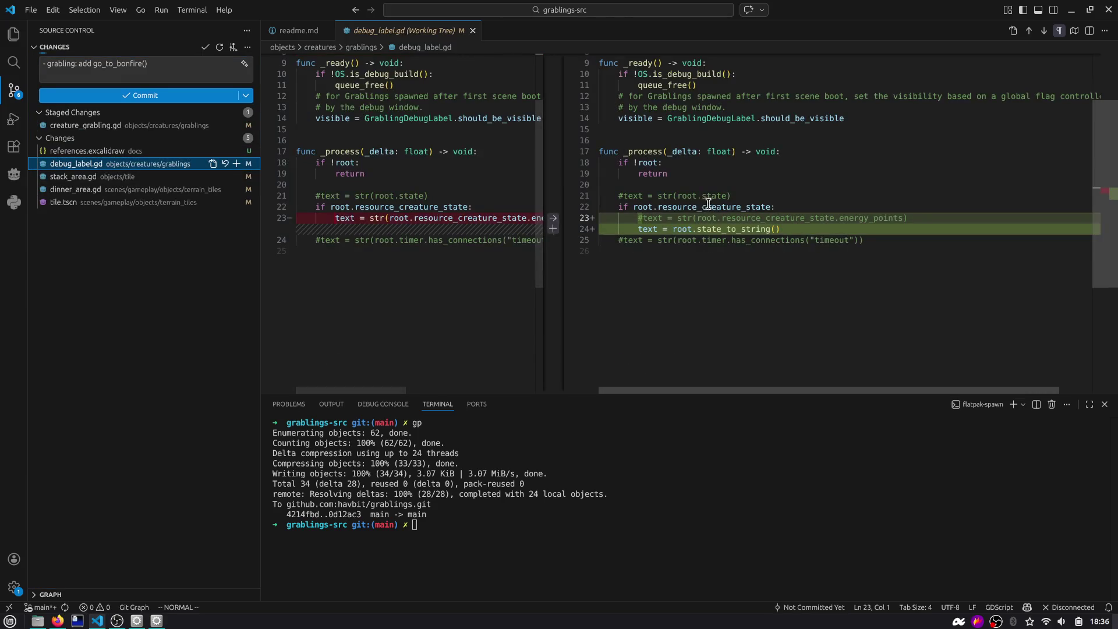
key(ctrl+k)
key(ctrl+alt+s)
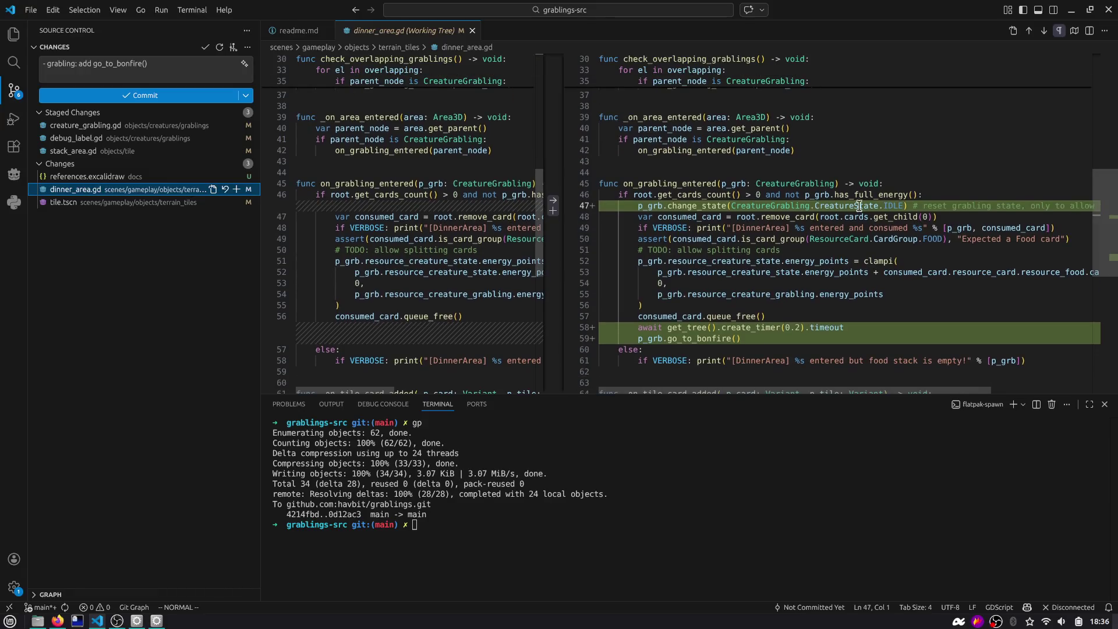
scroll(773, 210, right, 4)
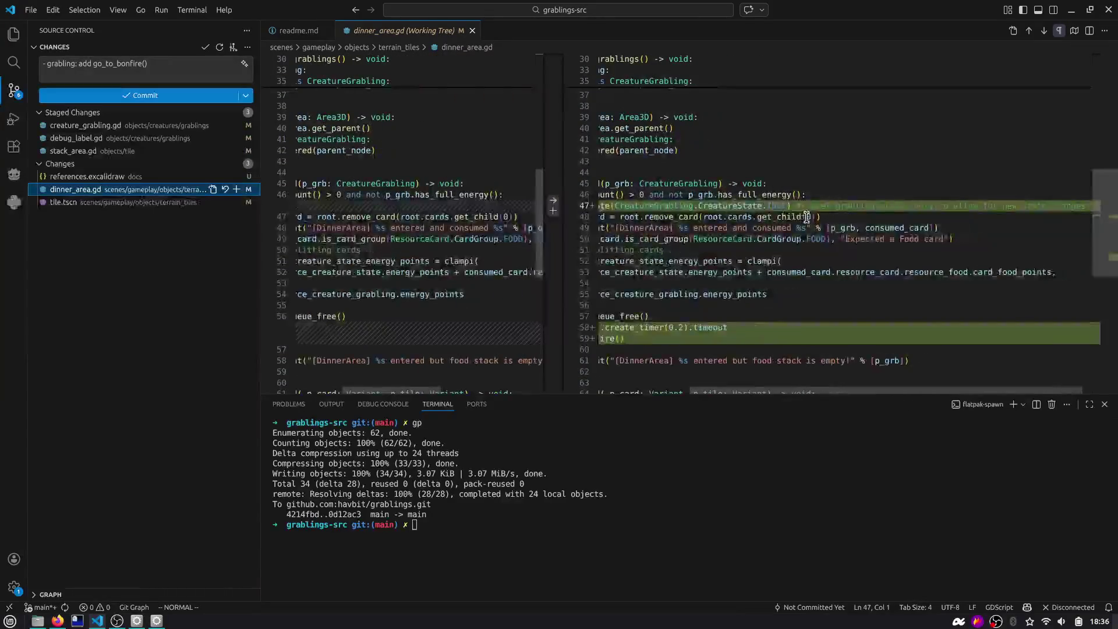
scroll(839, 215, left, 4)
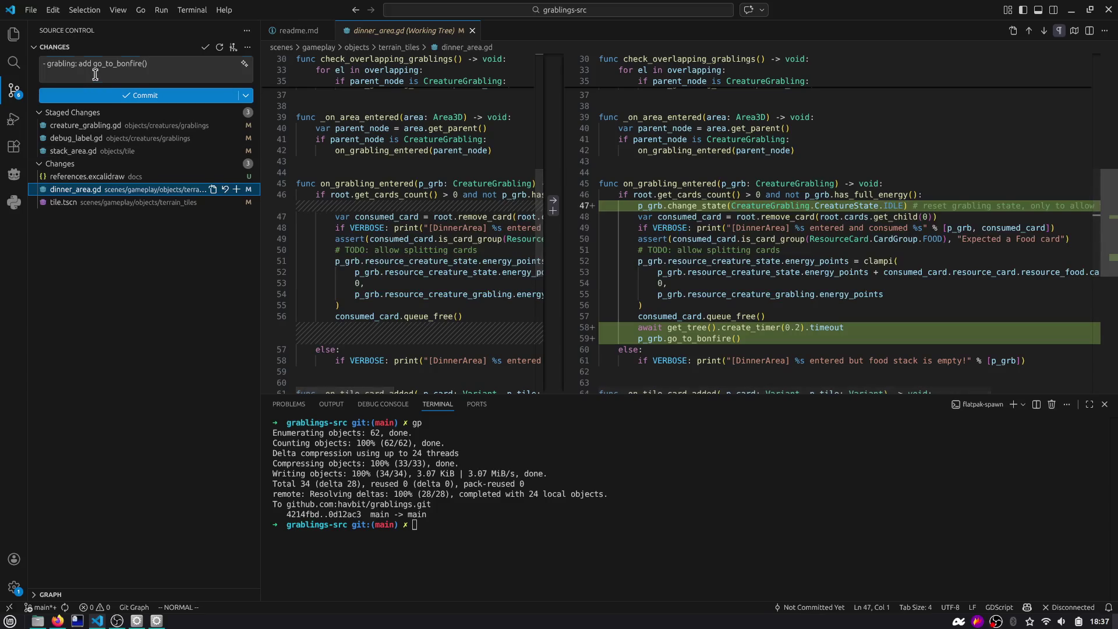
key(Return)
text(-)
key(Up)
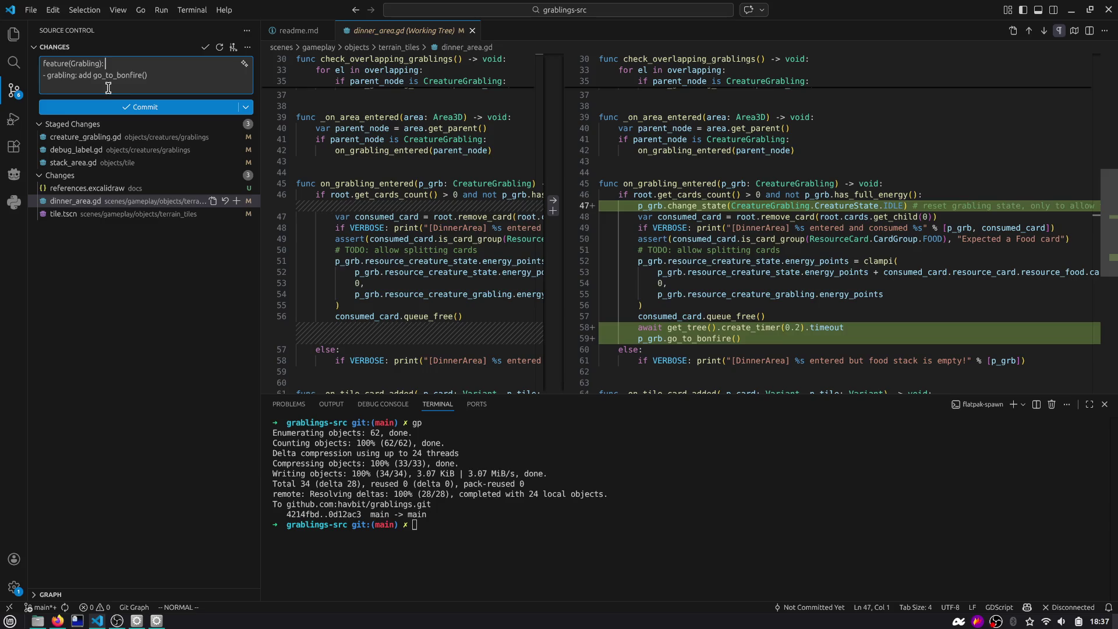
key(alt+Tab)
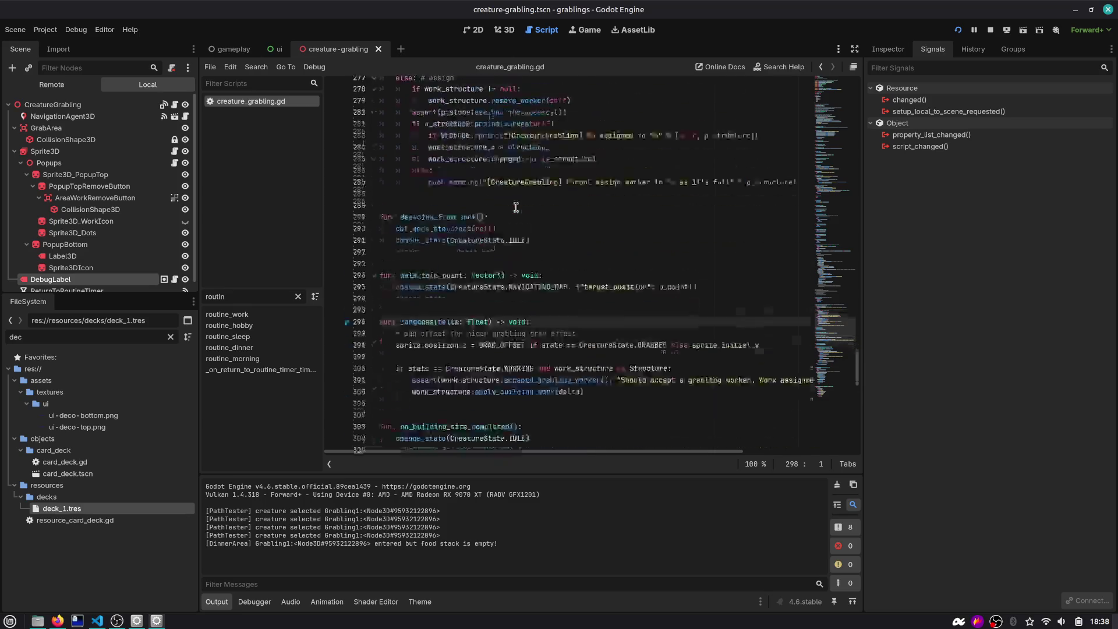
Start a new sprite.flip line after the sprite offset line near line 300
scroll(510, 259, down, 2)
click(491, 345)
click(608, 332)
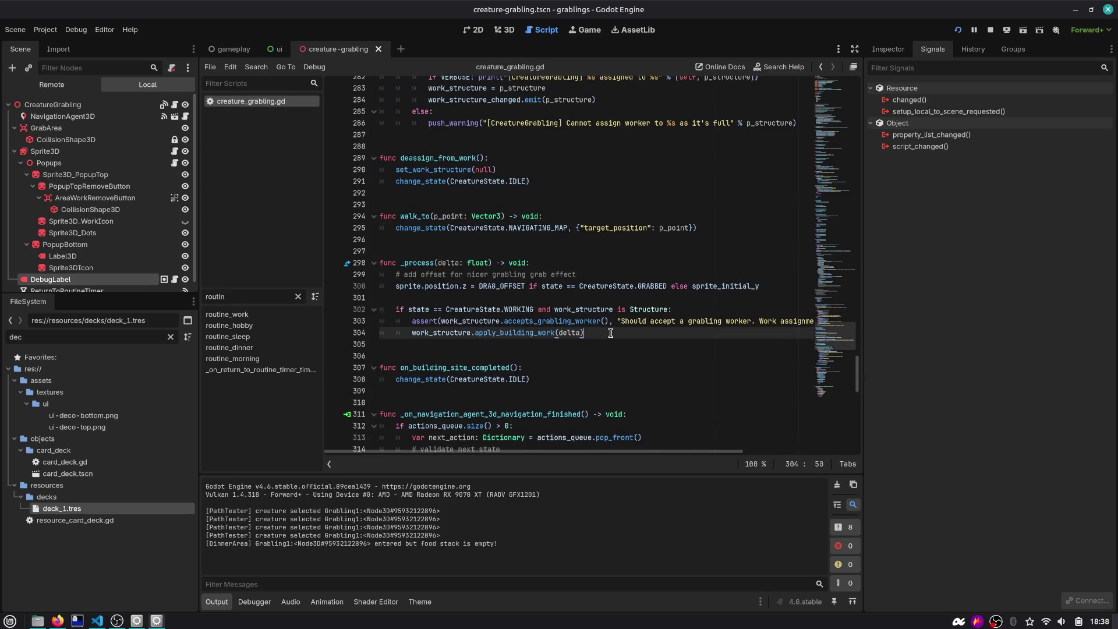
scroll(459, 277, down, 2)
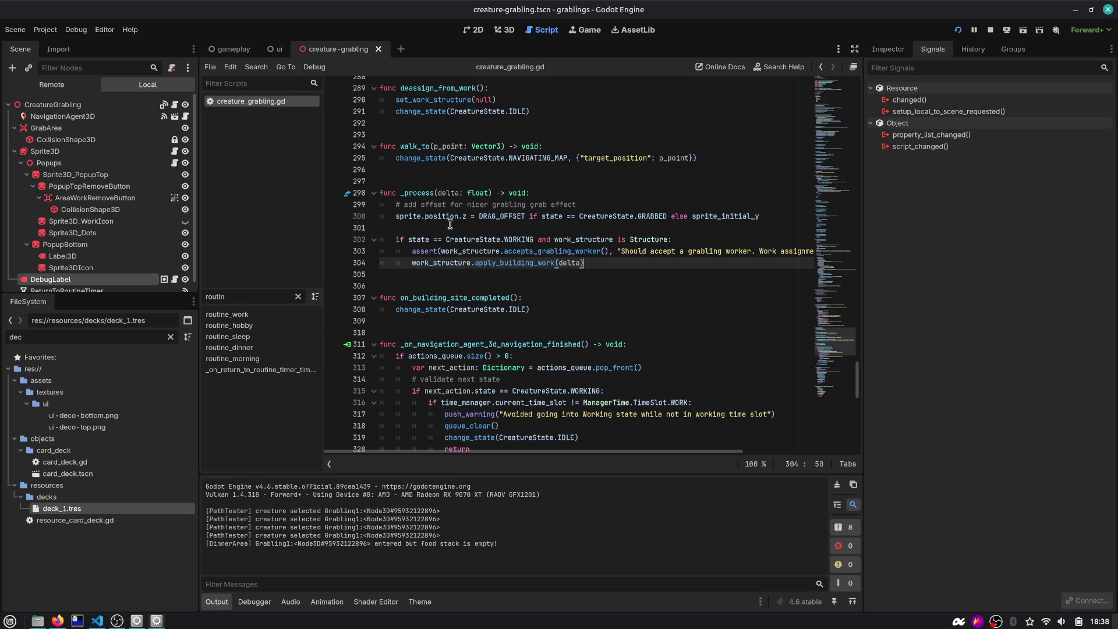
mouse_move(520, 239)
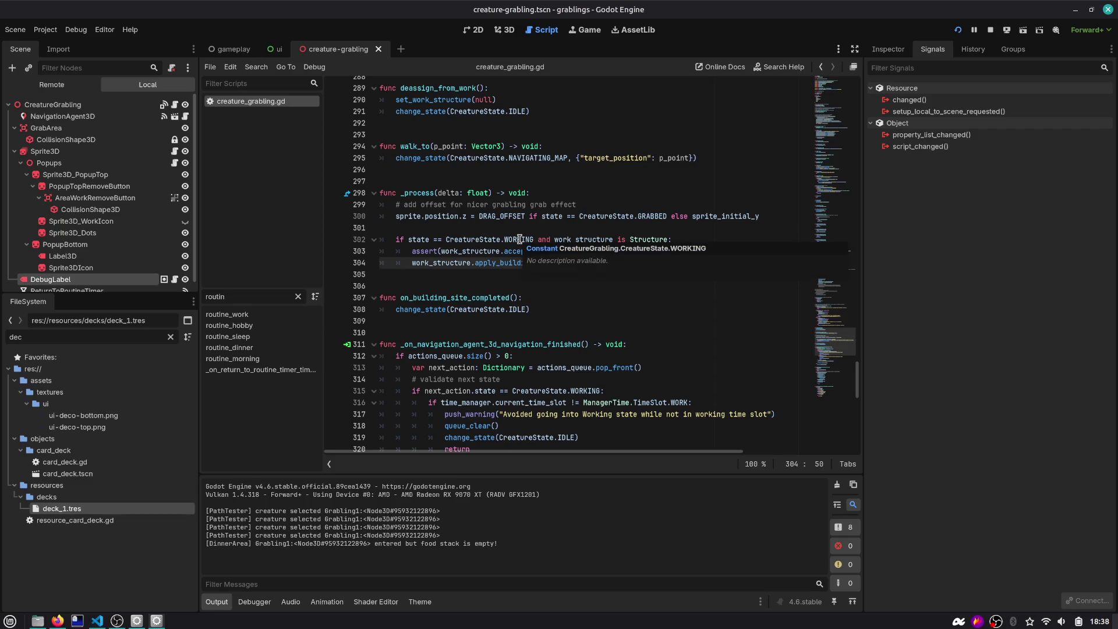
key(Up)
key(Up)
key(Up)
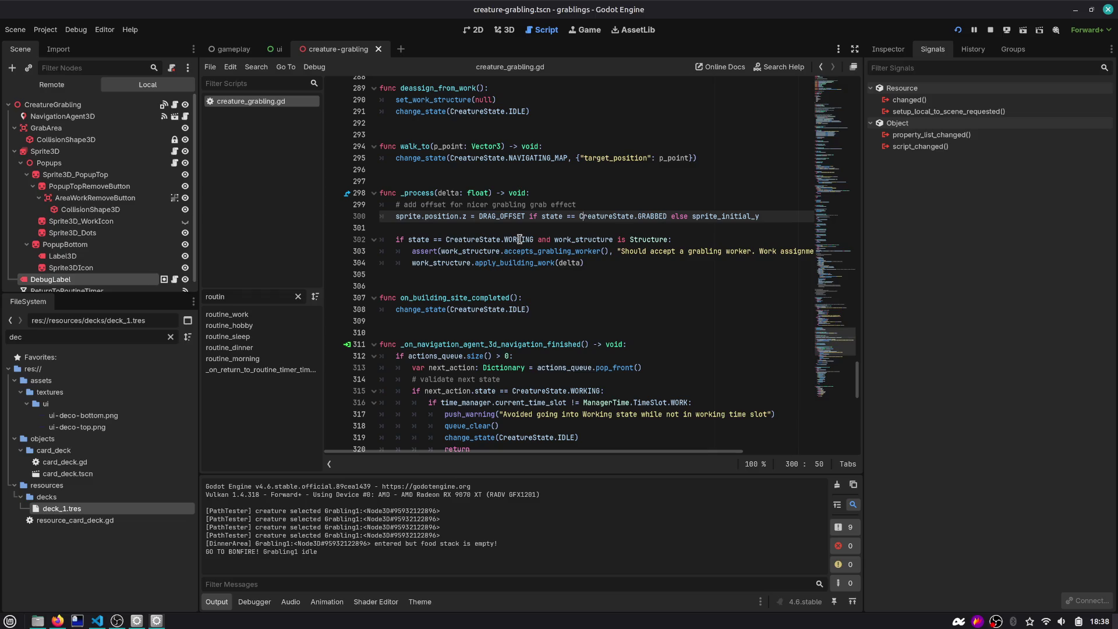
key(Return)
key(Return)
text(sp)
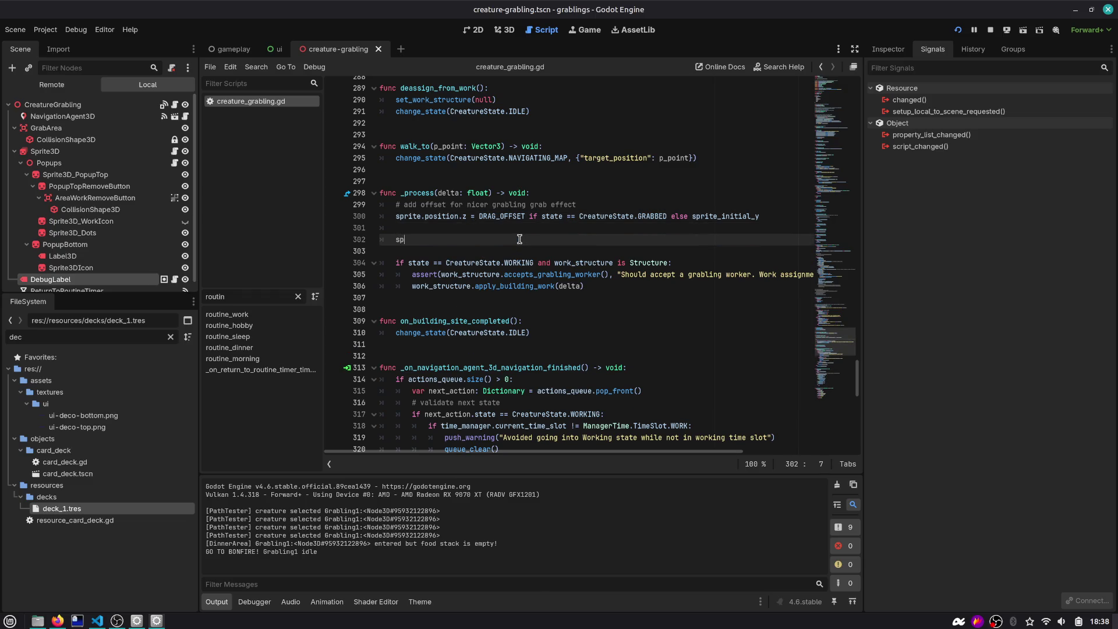
text(rite.flip)
Look up the existing sprite.flip_h use on line 222, then return to line 302
key(Return)
key(shift+Home)
key(ctrl+shift+f)
key(Return)
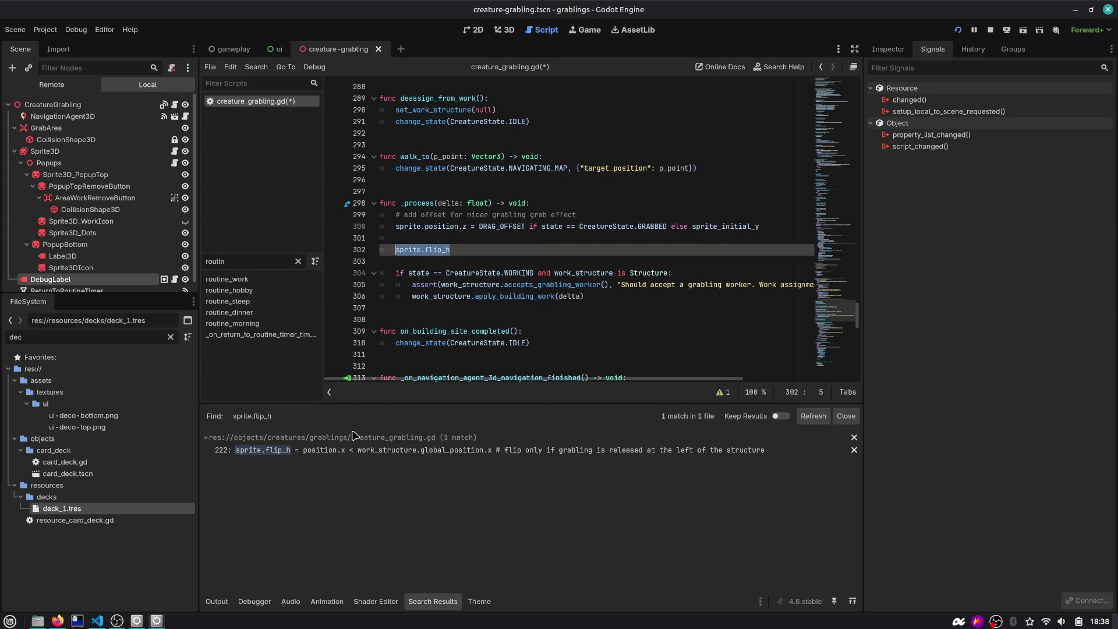
click(361, 452)
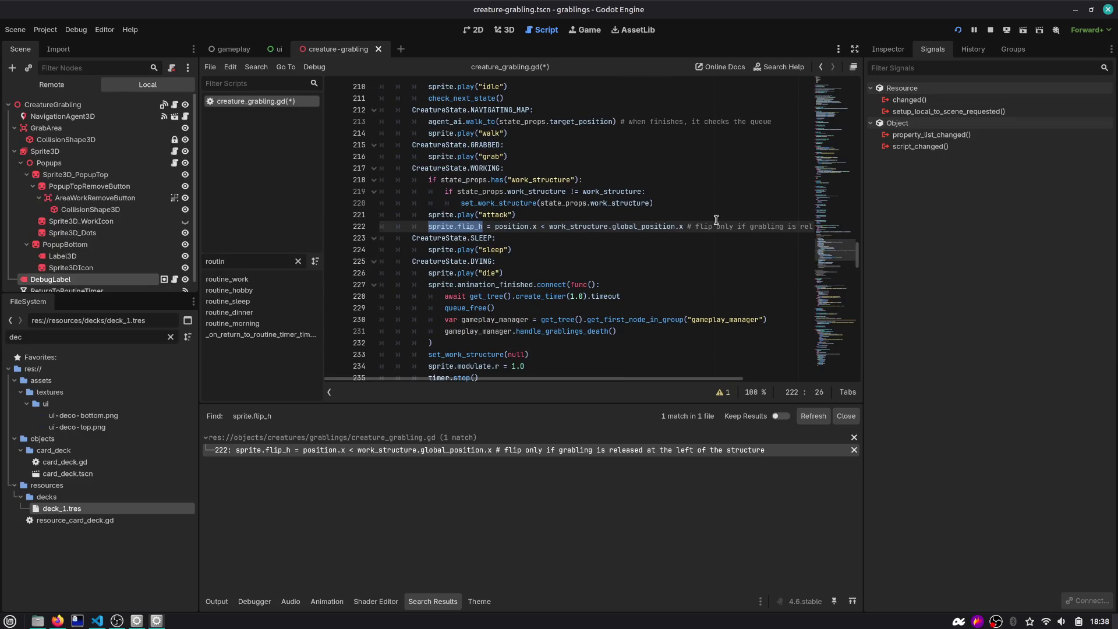
drag(834, 253, 839, 333)
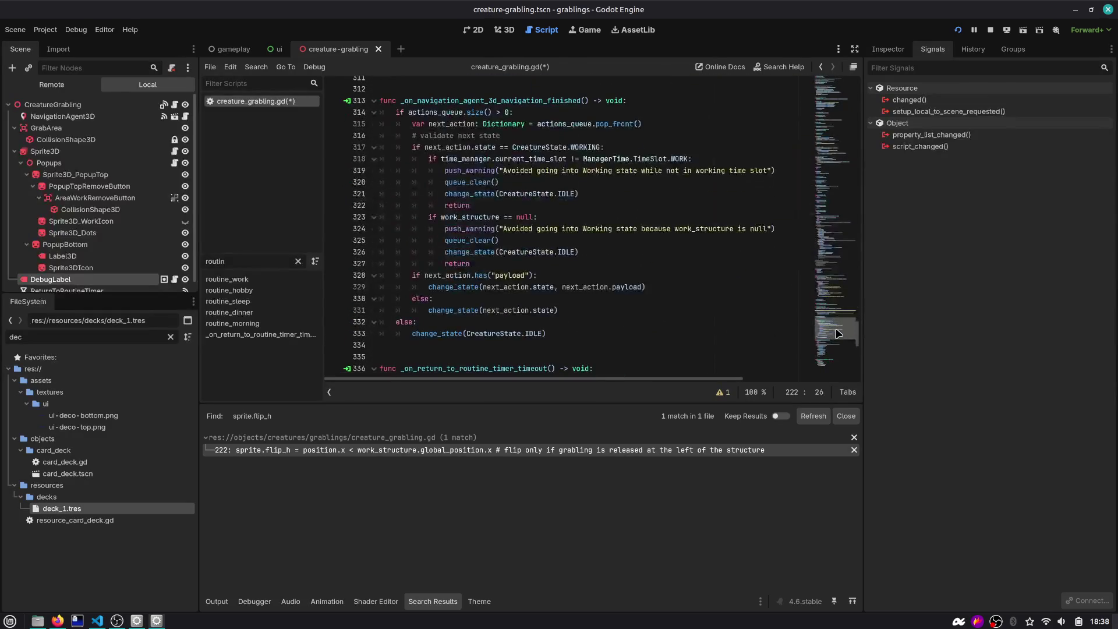
click(822, 67)
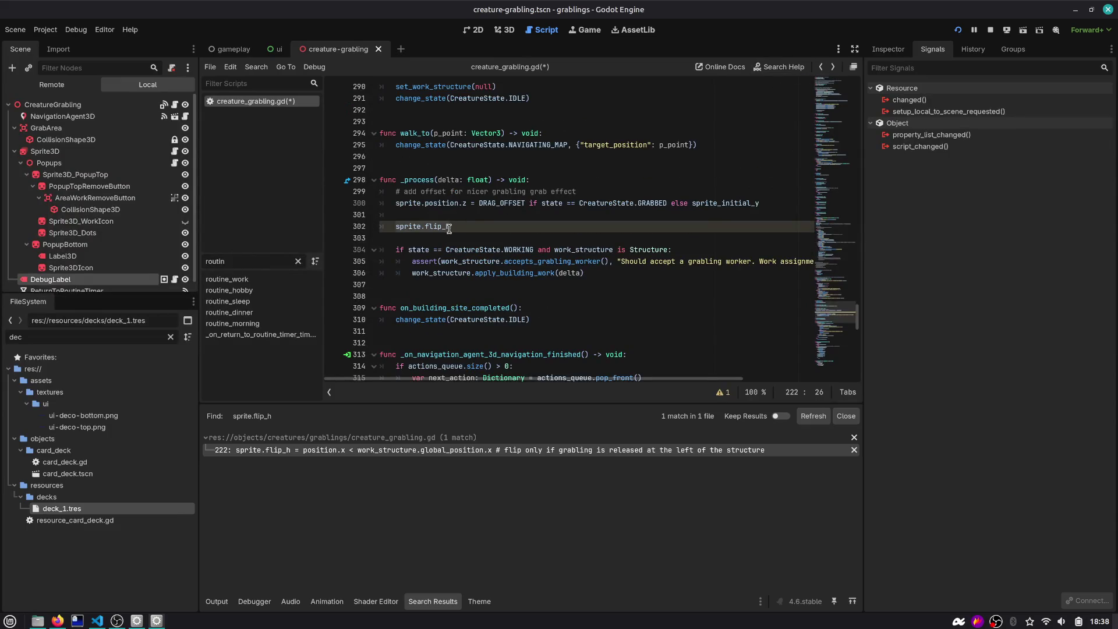
Try code completion for the sprite.flip_h value, then undo the unfinished line
key(ctrl+z)
key(ctrl+z)
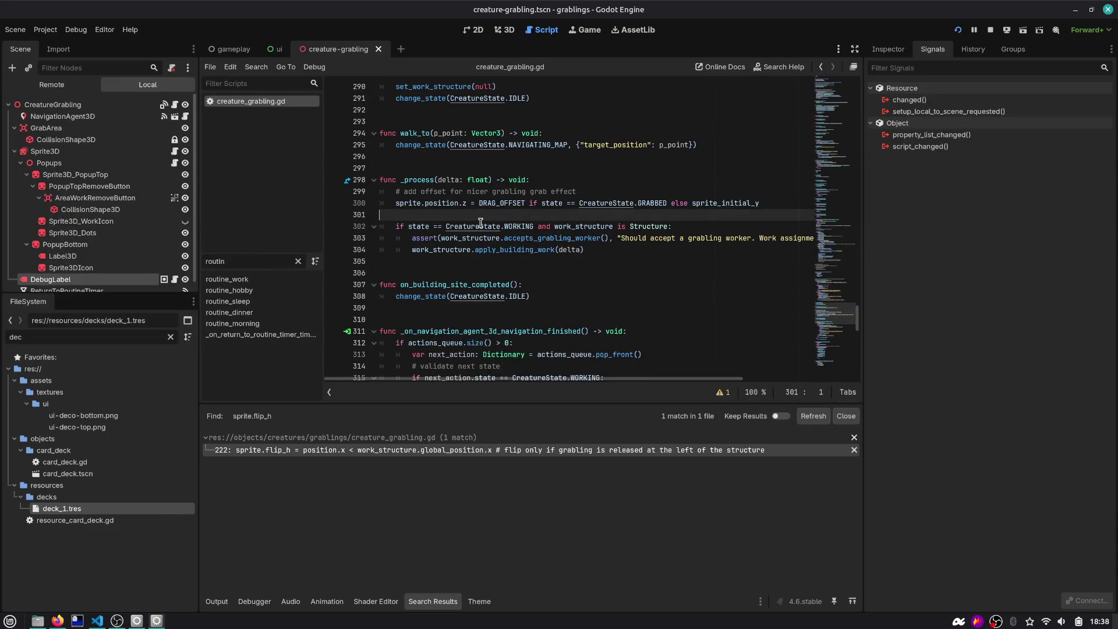
key(ctrl+shift+z)
key(ctrl+shift+z)
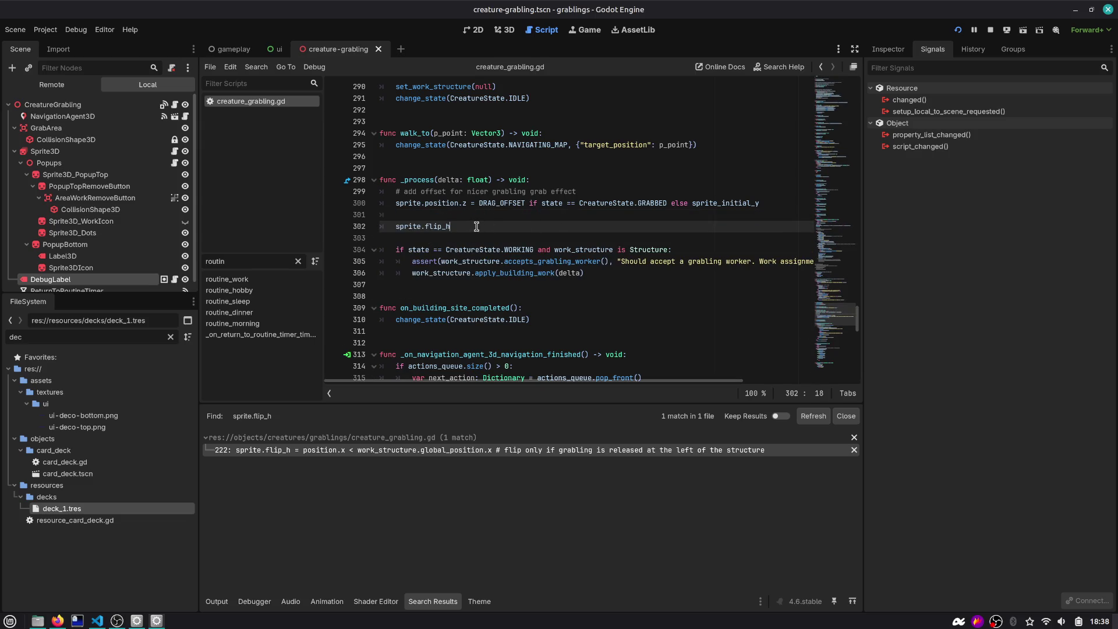
click(477, 227)
text(=)
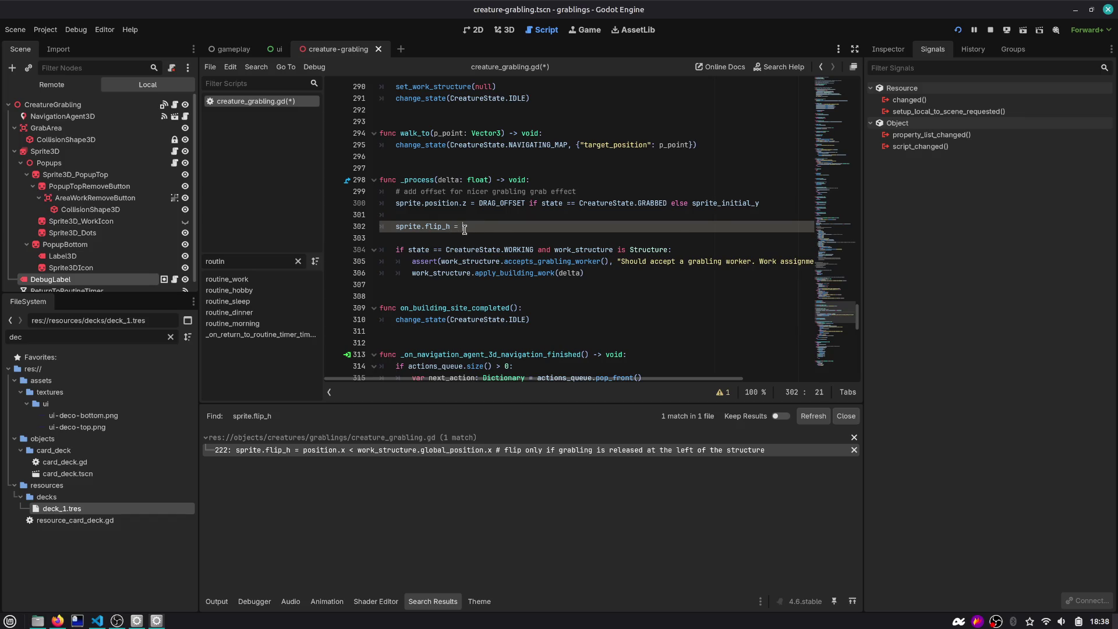
key(ctrl+space)
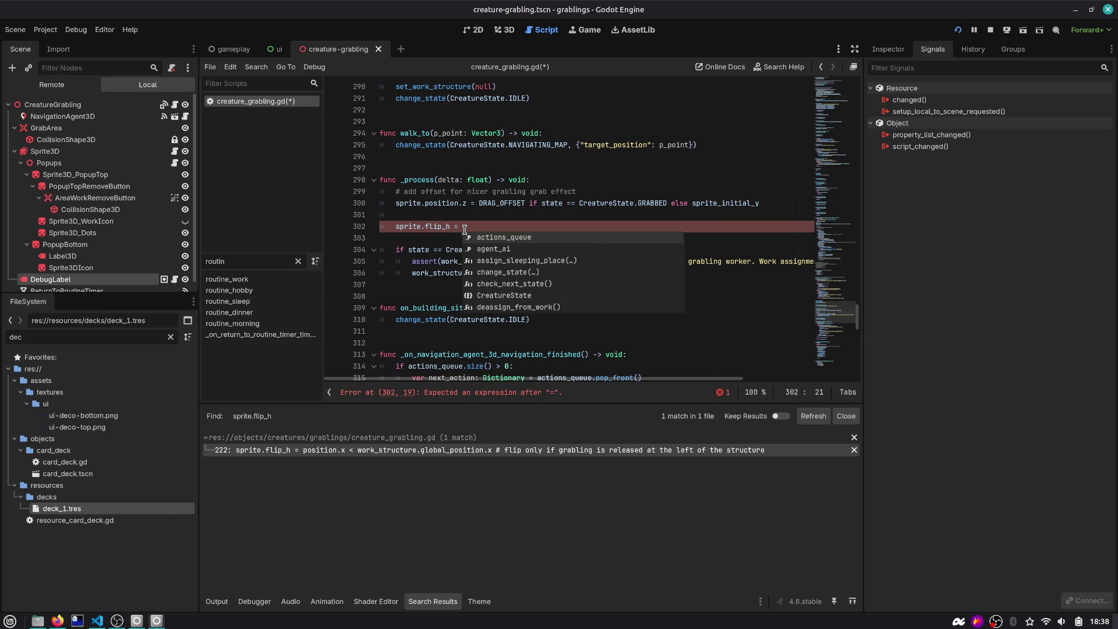
key(ctrl+z)
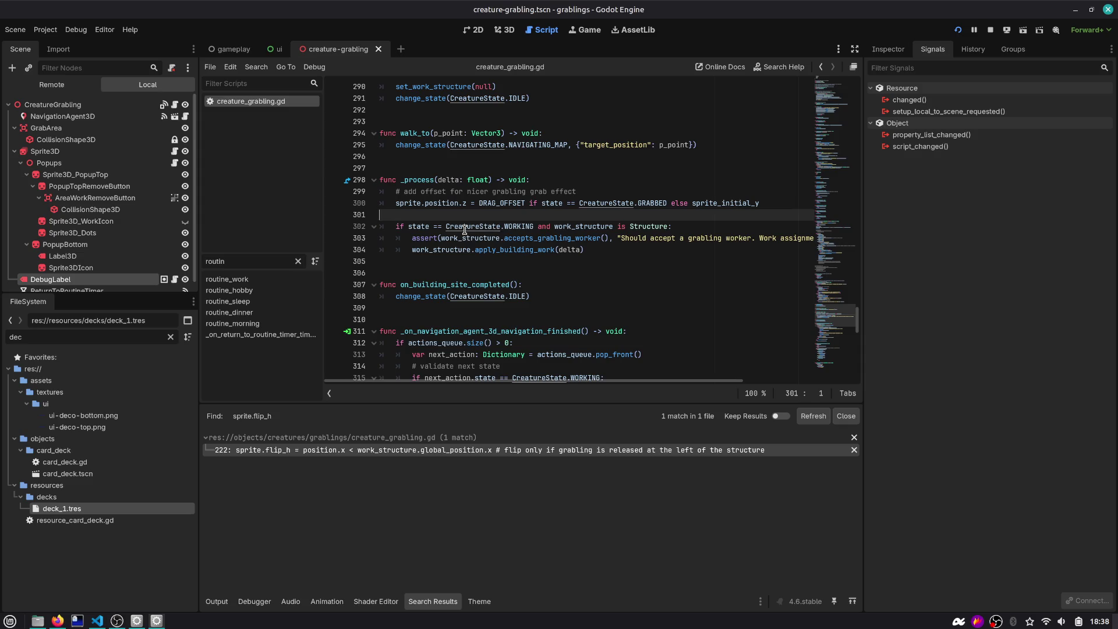
Jump to change_state with Go to Function and inspect the state-handling code
key(ctrl+alt+f)
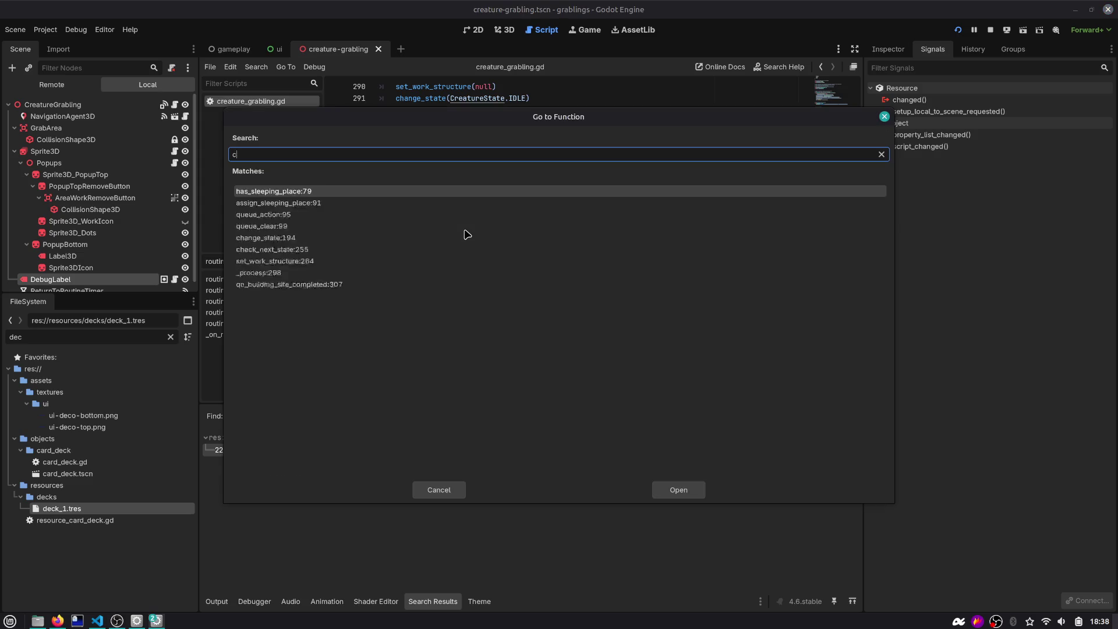
text(change)
key(Return)
scroll(466, 233, down, 8)
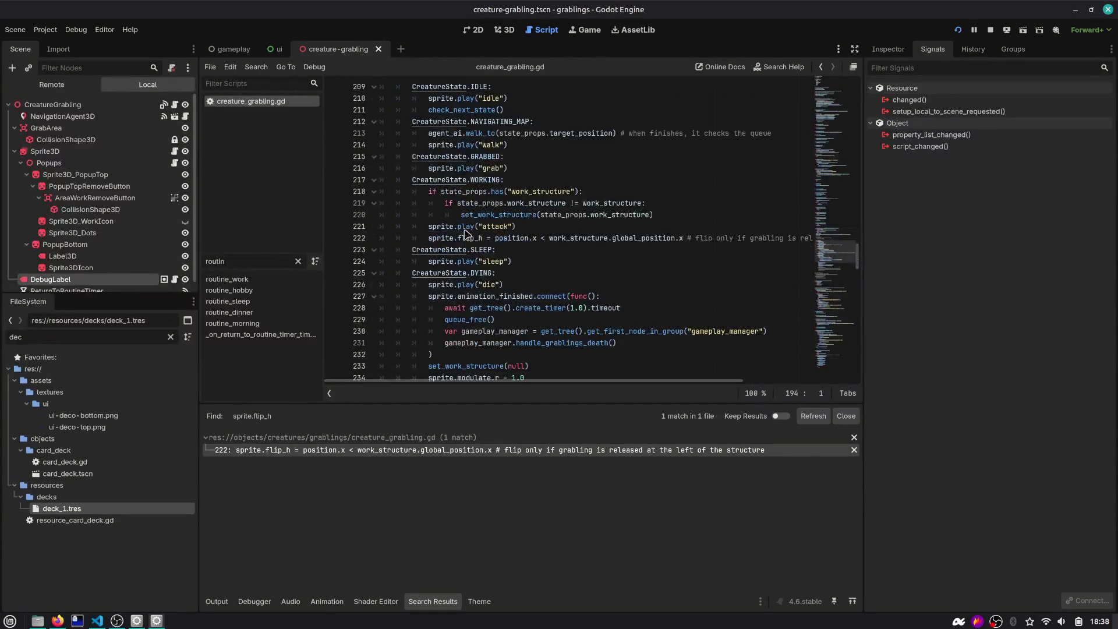
double_click(472, 145)
scroll(470, 145, up, 3)
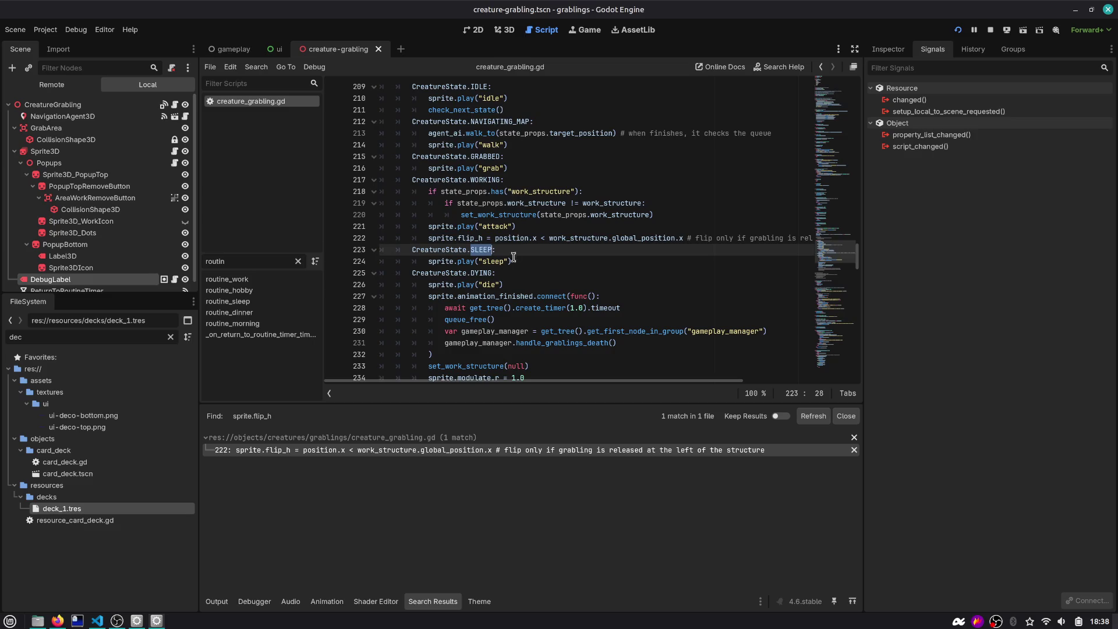
scroll(472, 289, down, 5)
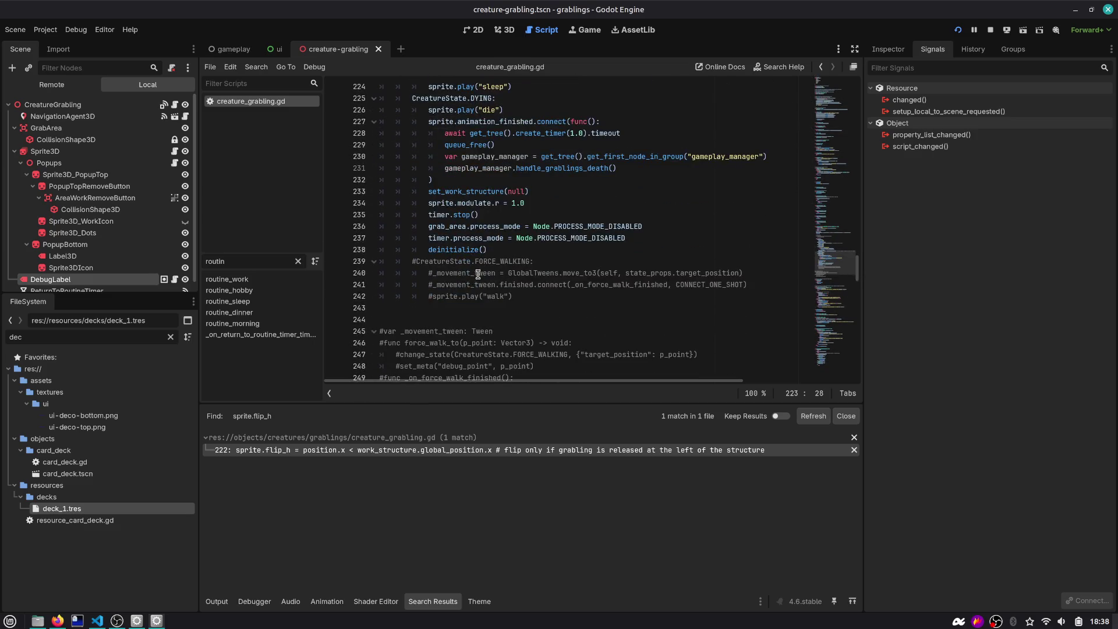
scroll(478, 274, up, 6)
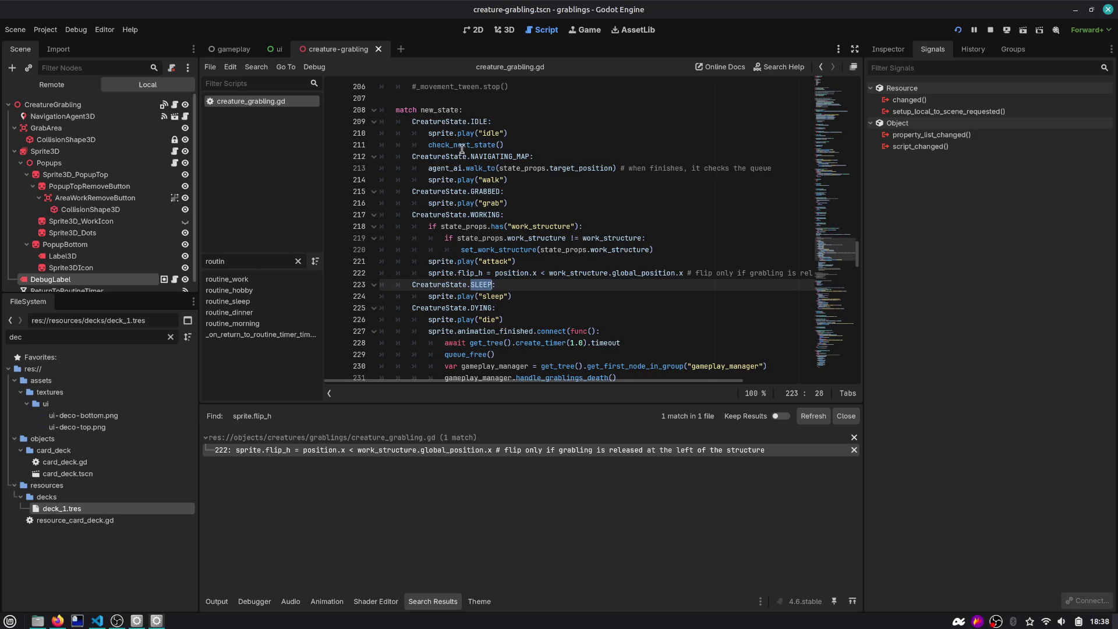
double_click(469, 146)
Search for walk_to and cycle through its uses on lines 213, 246 and 294
double_click(487, 168)
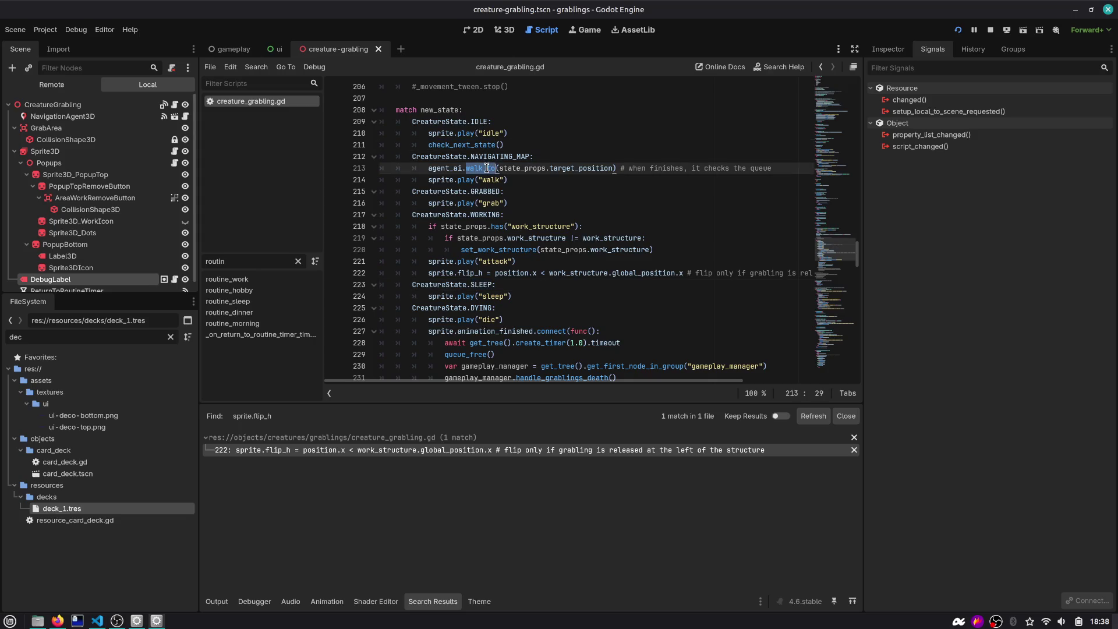
key(ctrl+f)
key(Return)
key(Return)
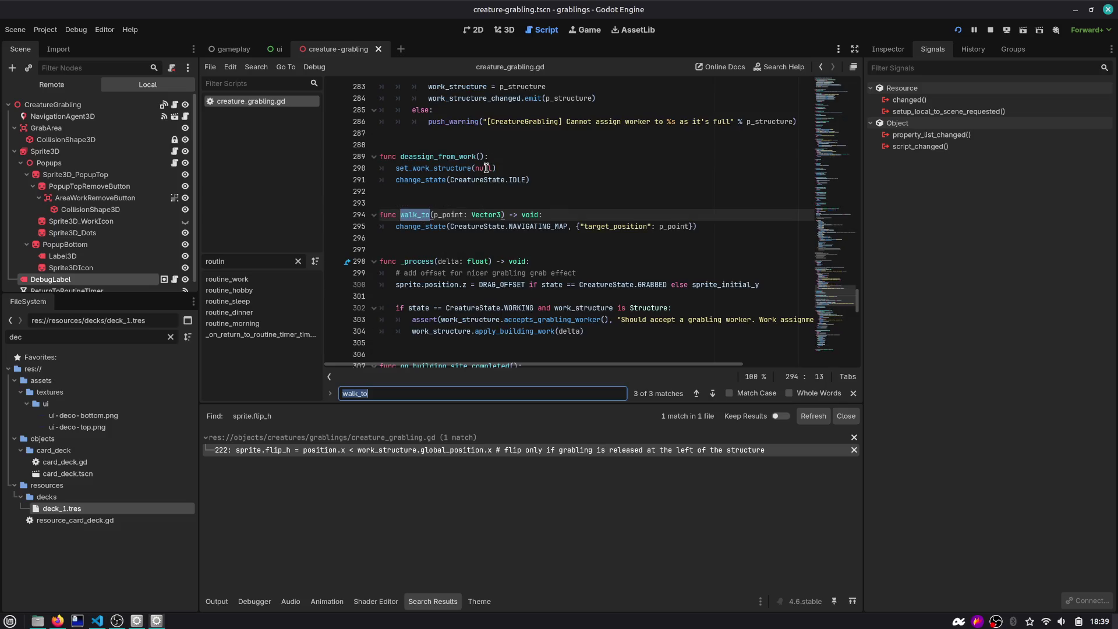
key(Return)
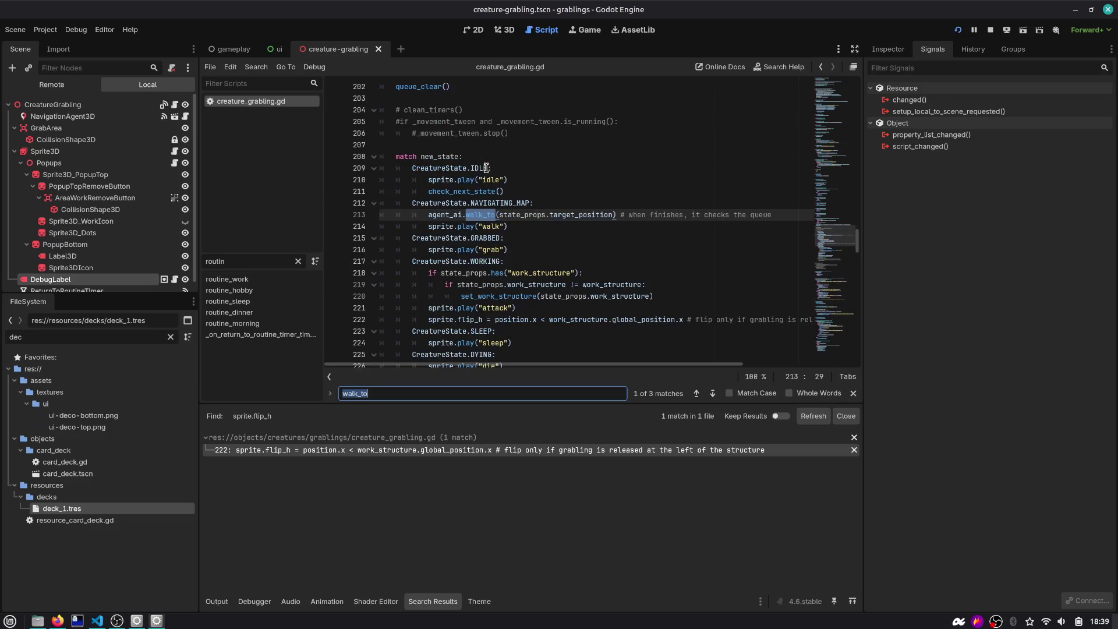
key(Return)
key(Return)
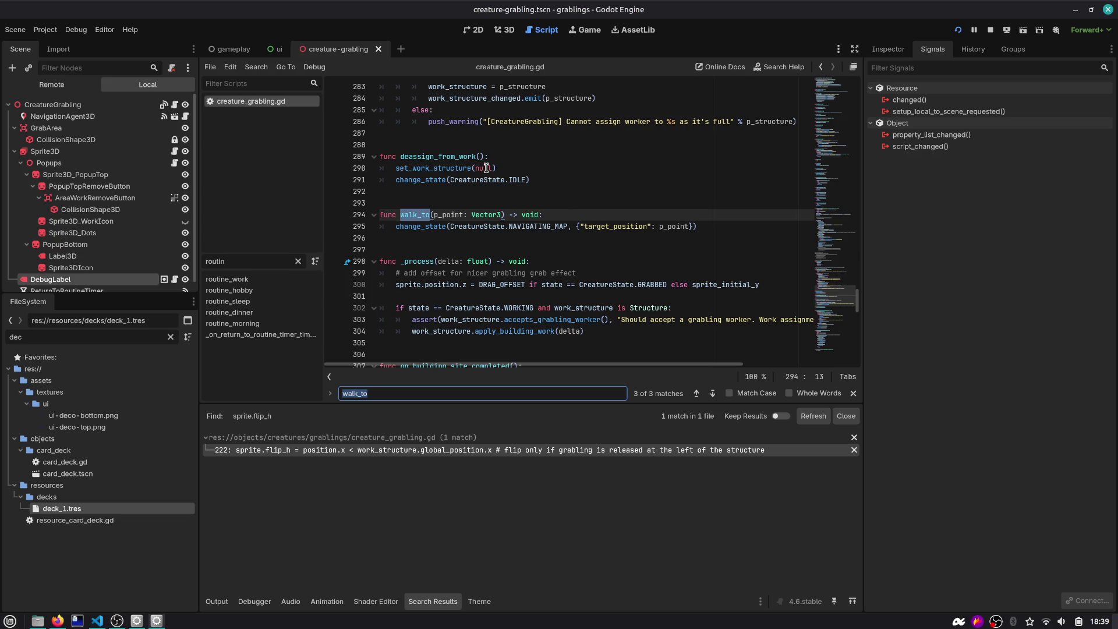
key(shift+Return)
key(Return)
key(Return)
Paste a flip_h line under the walk_to call, comparing it with the attack flip line
click(546, 215)
key(Escape)
key(End)
key(Return)
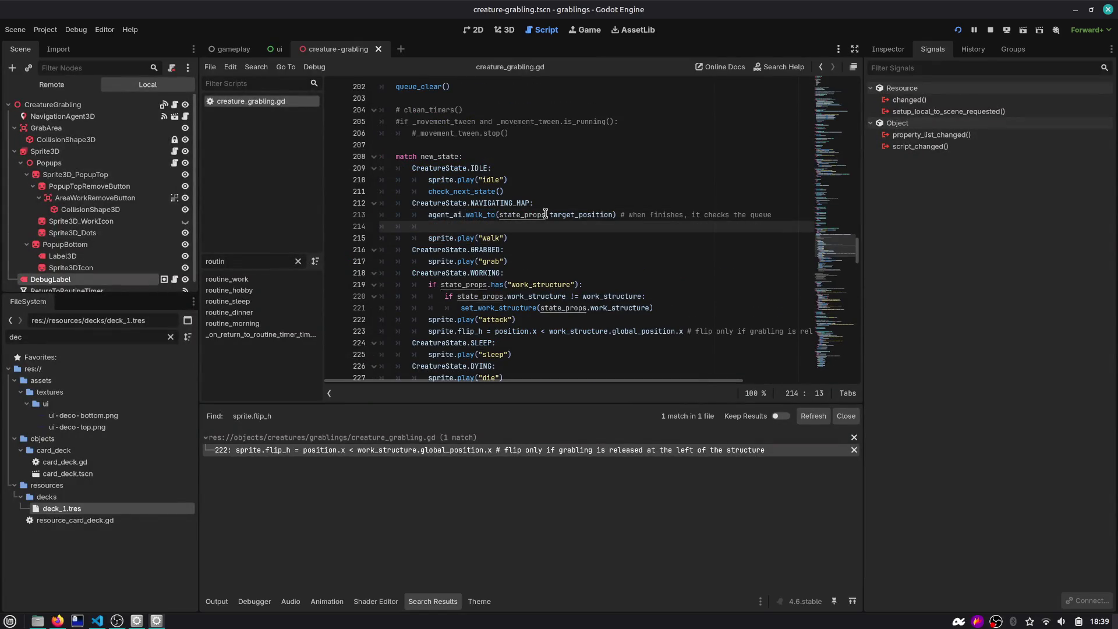
key(ctrl+v)
key(Tab)
key(Tab)
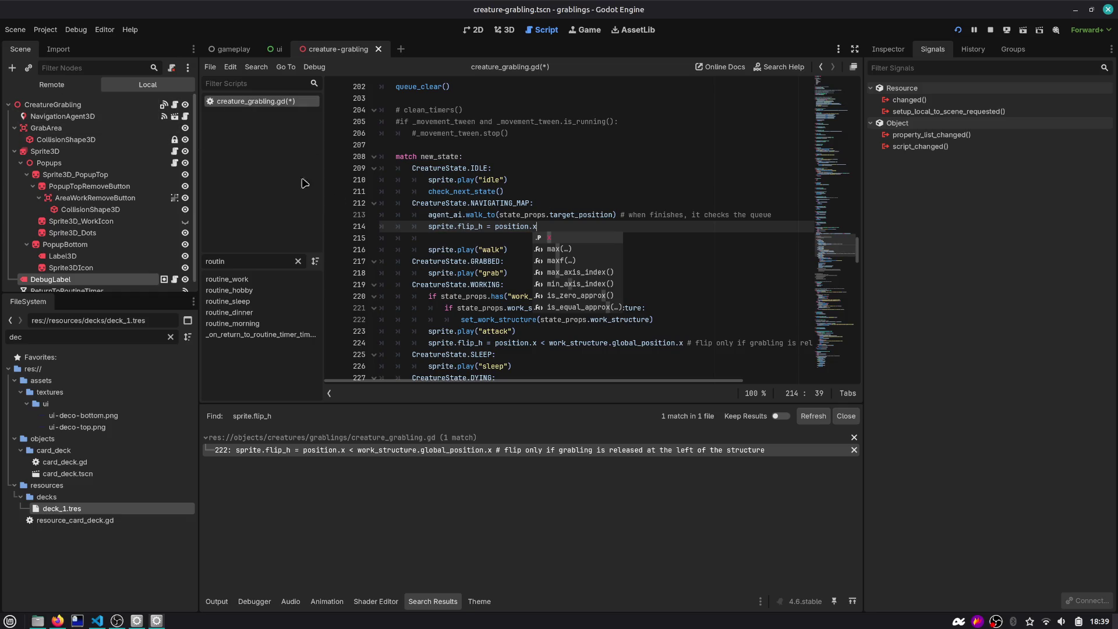
click(504, 272)
scroll(505, 294, down, 1)
click(437, 319)
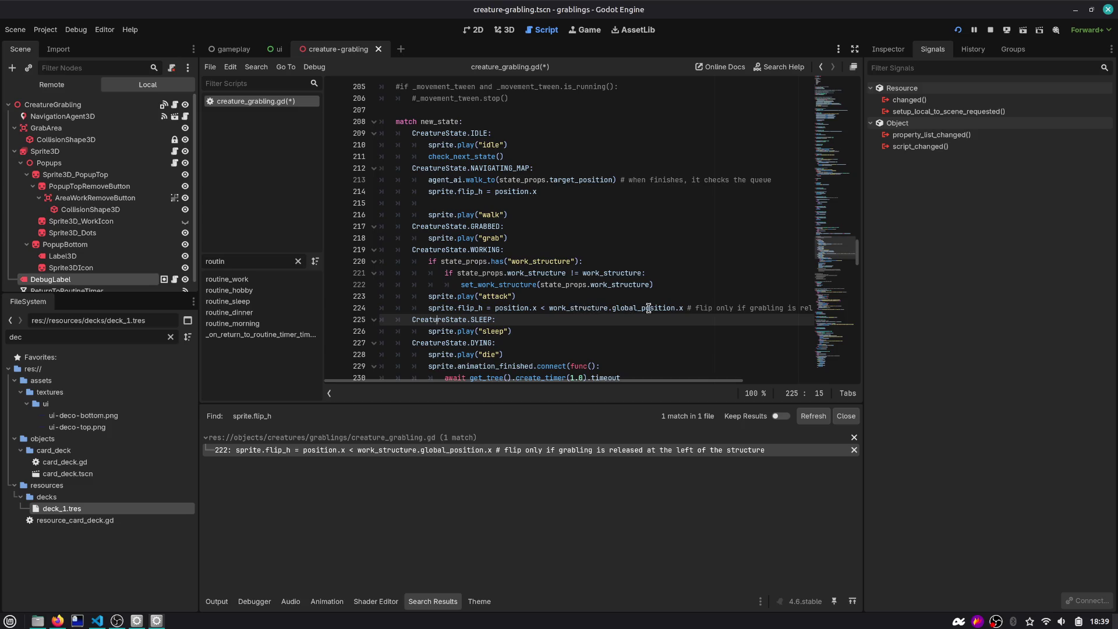
scroll(690, 308, right, 3)
scroll(672, 309, left, 3)
Finish the condition as position.x < state_props.target_position.x, remove the blank line, and save
click(555, 192)
text(< state_p)
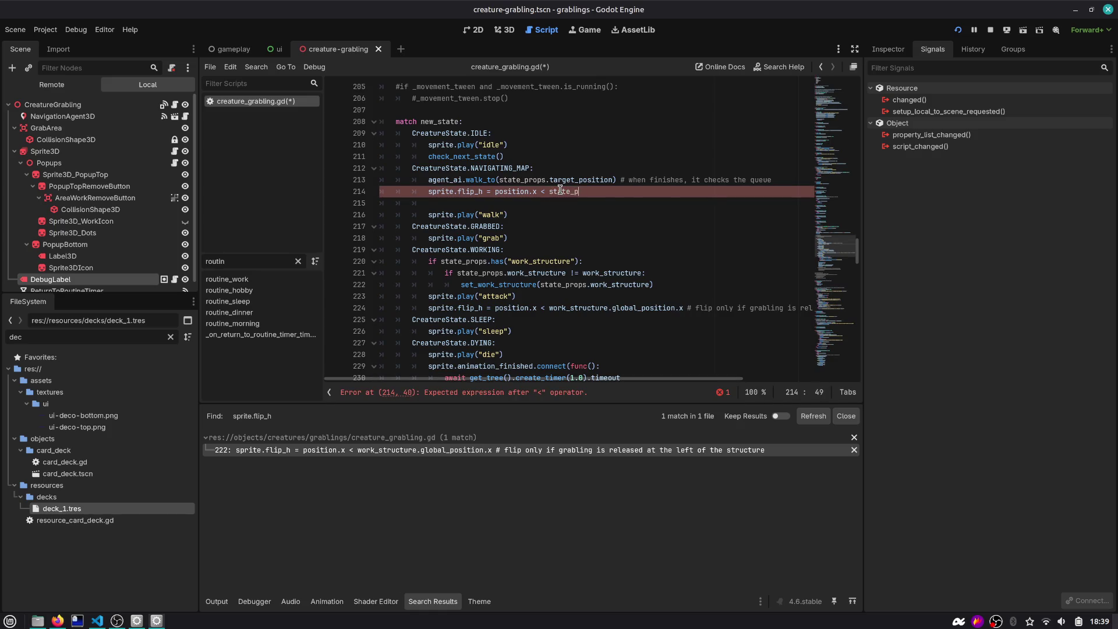
text(rops.target_position.x)
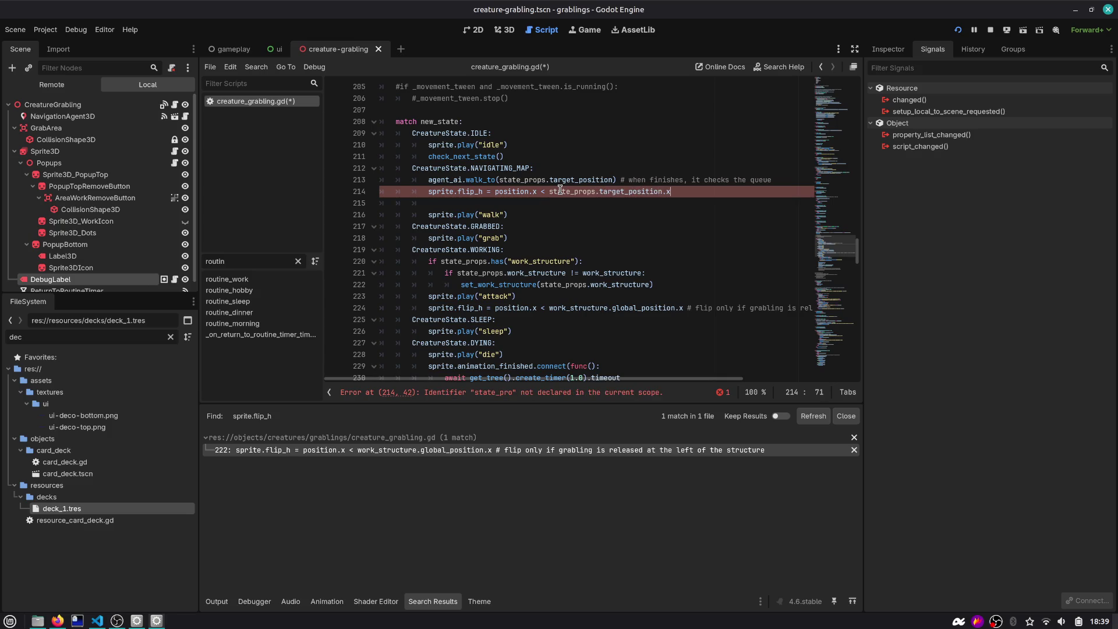
key(Down)
key(ctrl+shift+k)
key(ctrl+s)
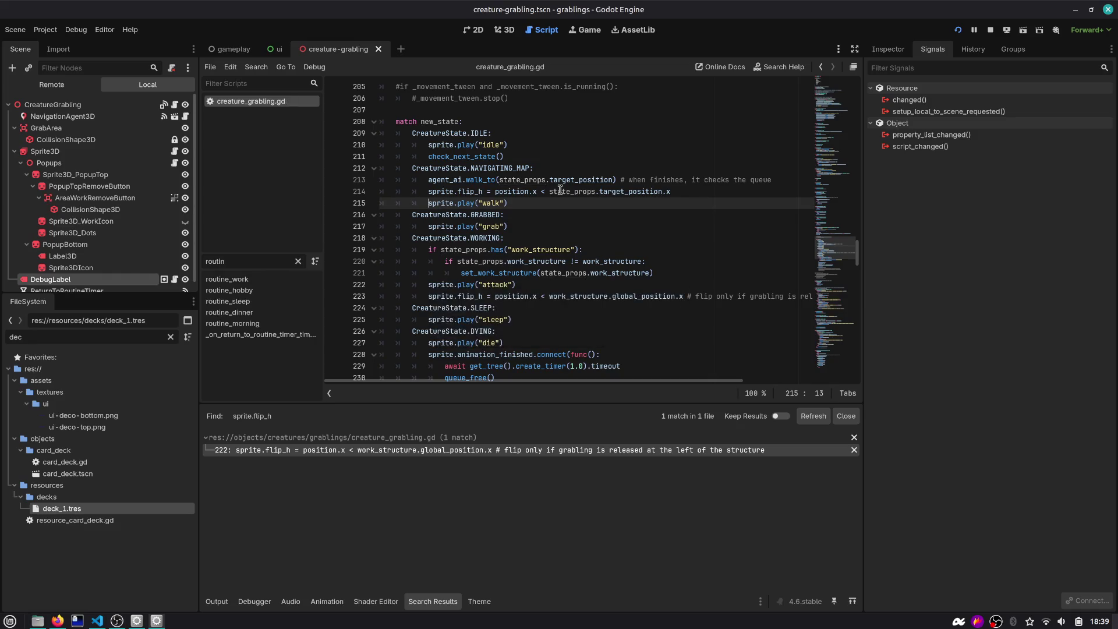
Run the game and send a grabling walking to two different cells
click(958, 29)
click(567, 319)
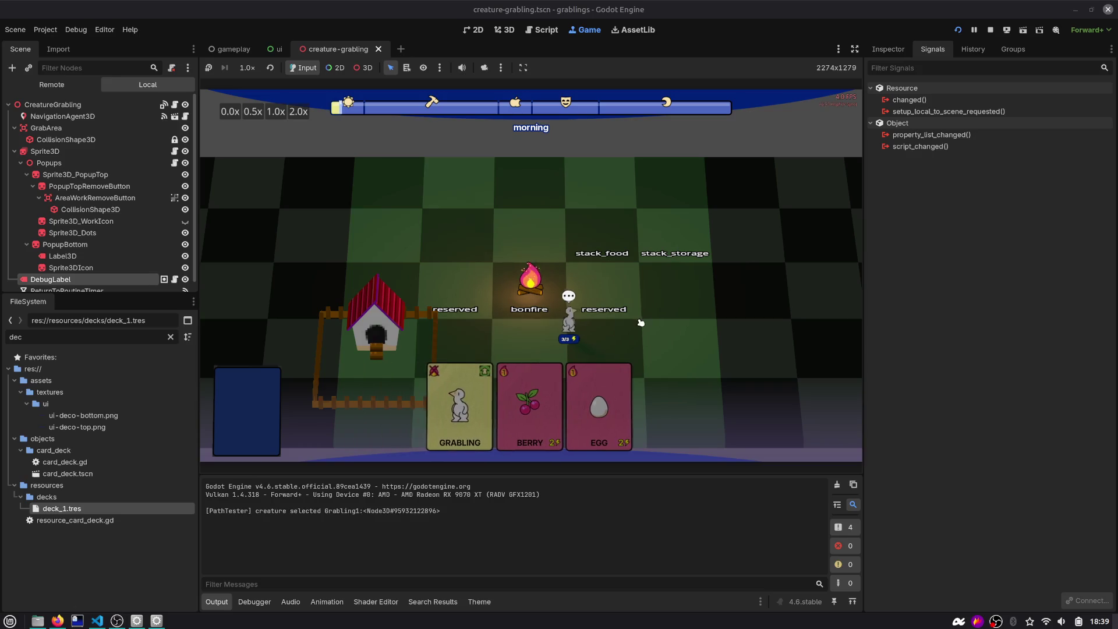
click(492, 313)
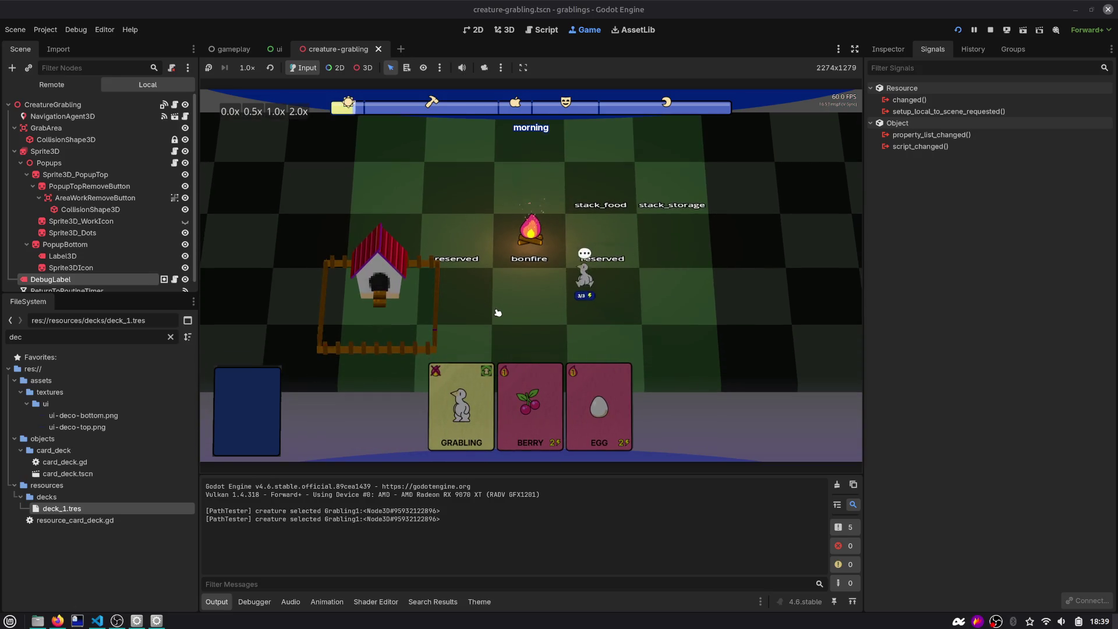
click(495, 305)
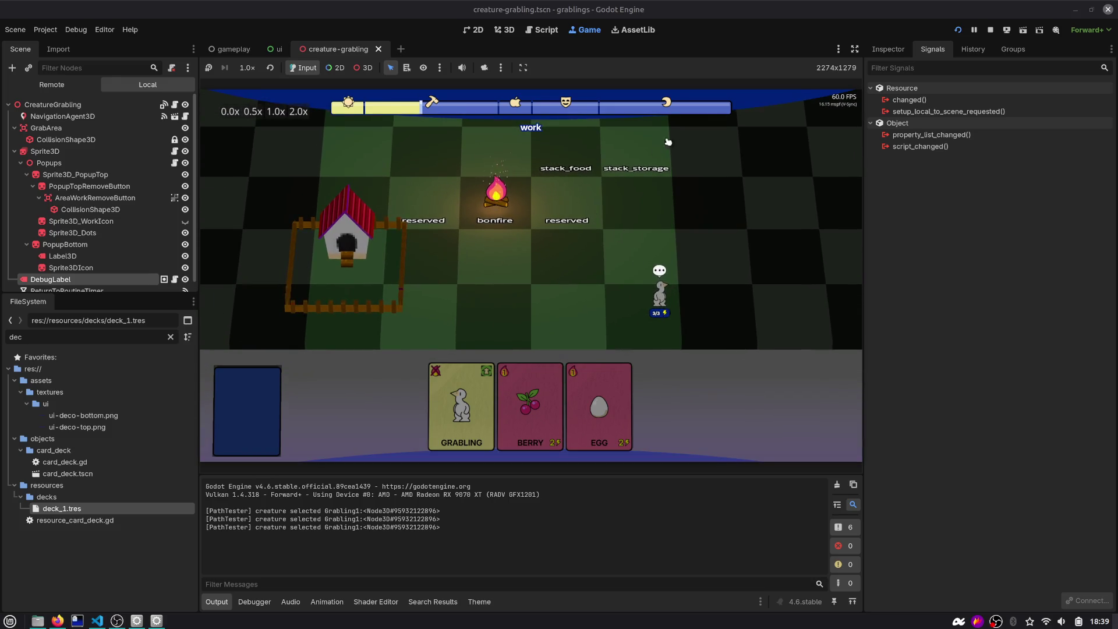
Put the Berry and Egg cards on stack_food, then walk the grey grabling above the bonfire
mouse_move(461, 407)
mouse_down()
mouse_move(610, 179)
mouse_move(564, 257)
mouse_up()
mouse_move(531, 408)
mouse_down()
mouse_move(617, 201)
mouse_move(608, 177)
mouse_up()
drag(582, 407, 609, 178)
drag(531, 402, 472, 285)
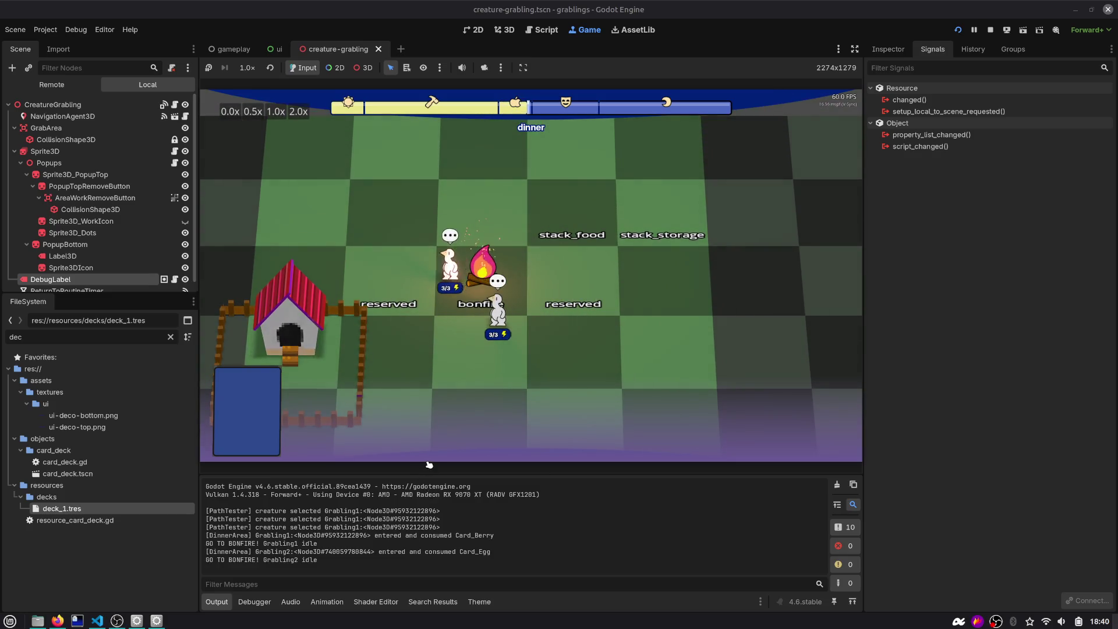
click(499, 315)
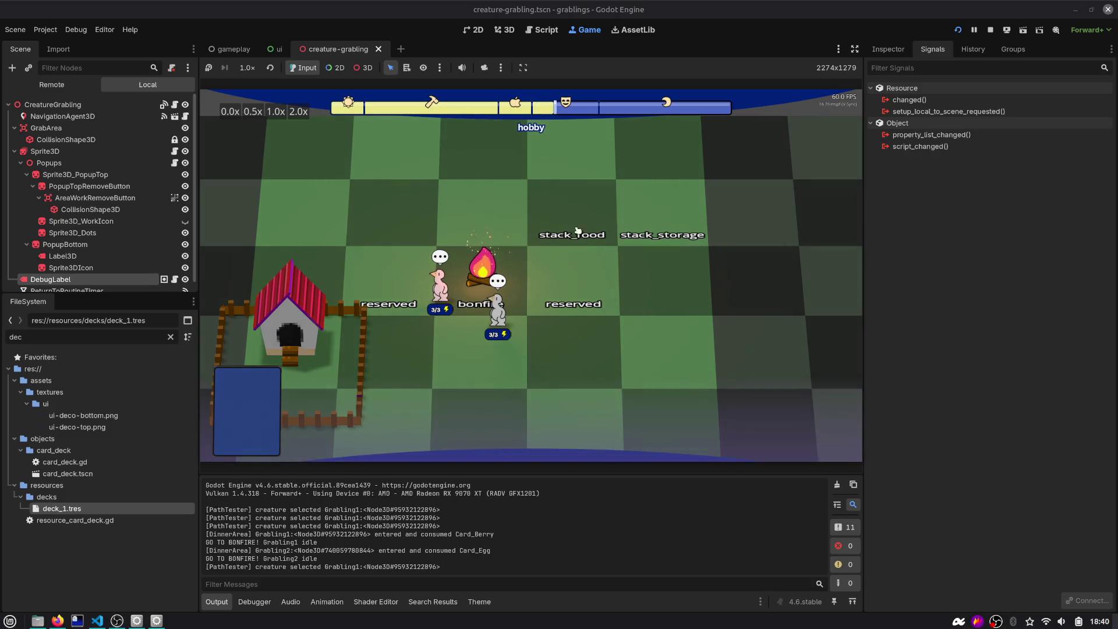
click(479, 138)
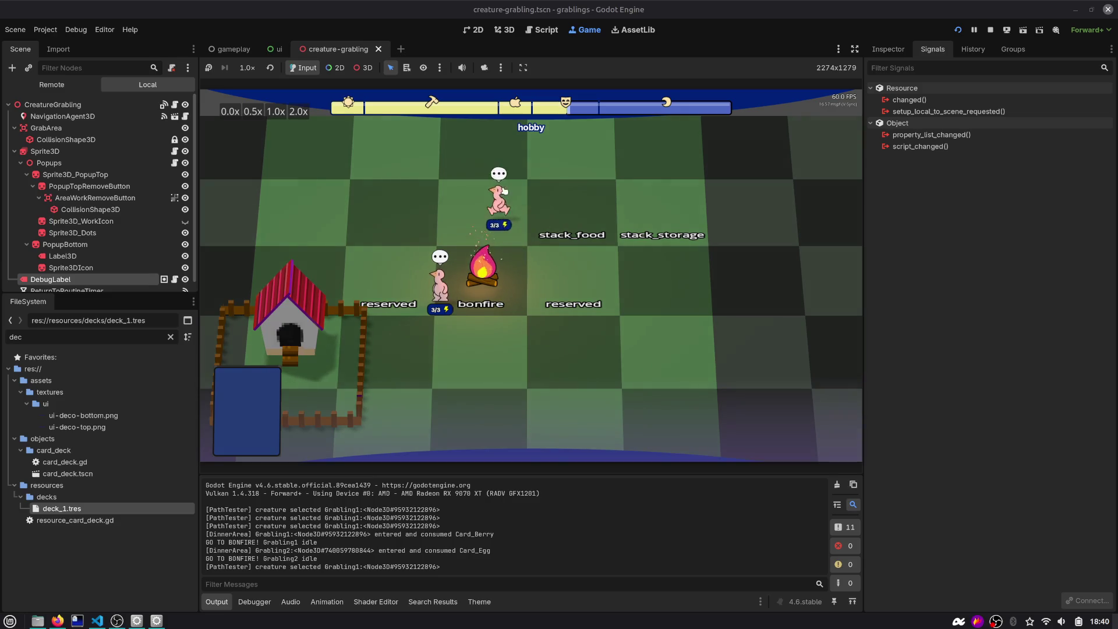
click(542, 29)
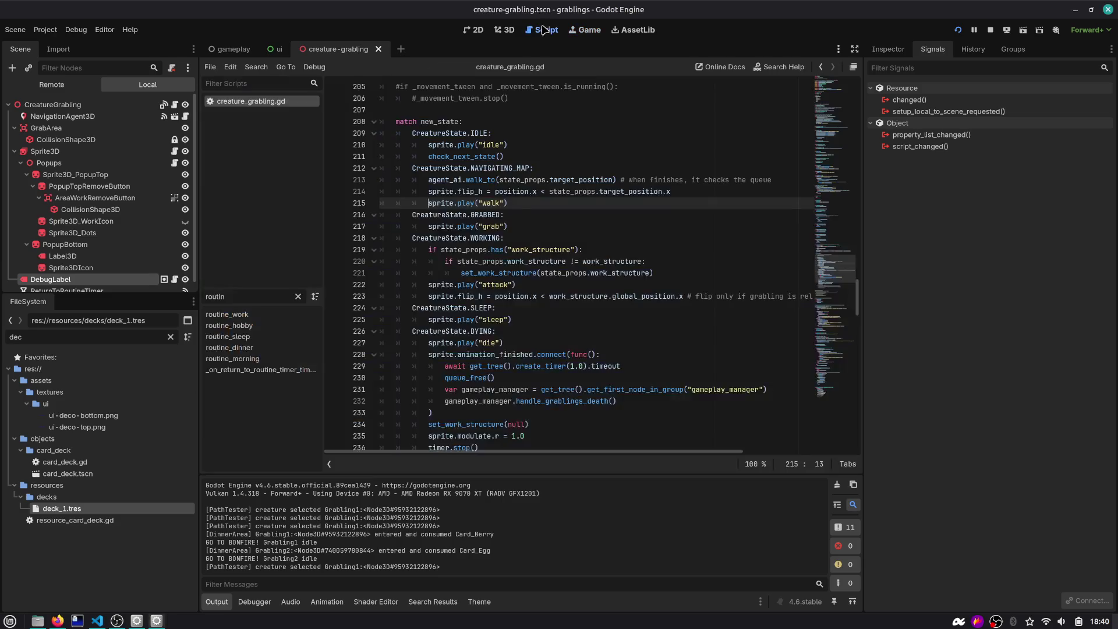
Open agent_follow.gd and check how new_velocity and set_velocity are used
drag(458, 191, 691, 191)
click(691, 190)
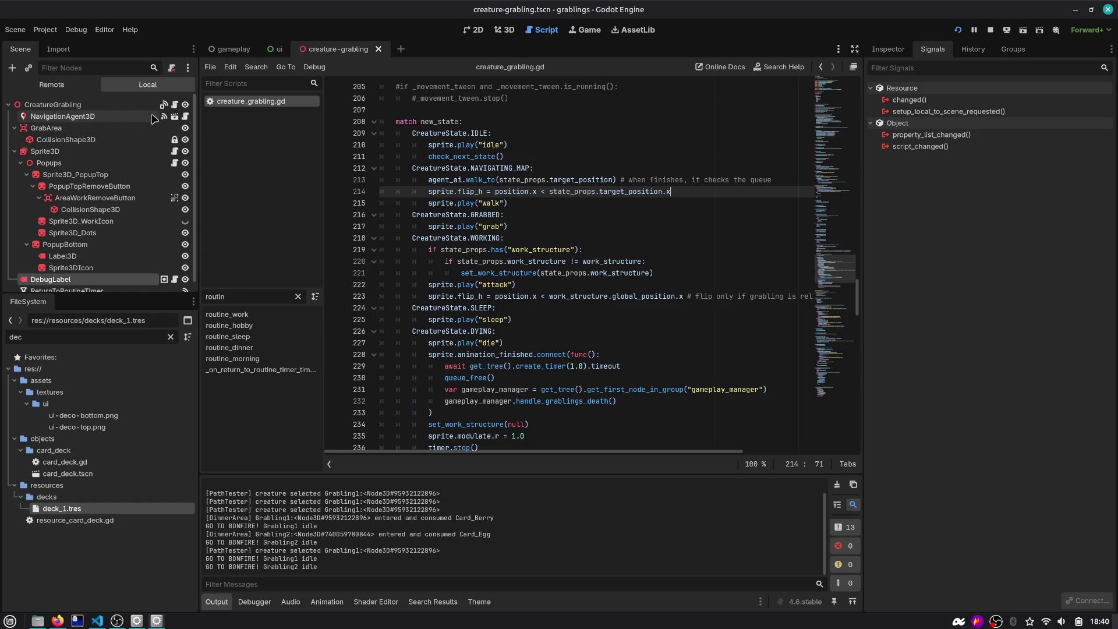
click(185, 117)
scroll(483, 283, down, 2)
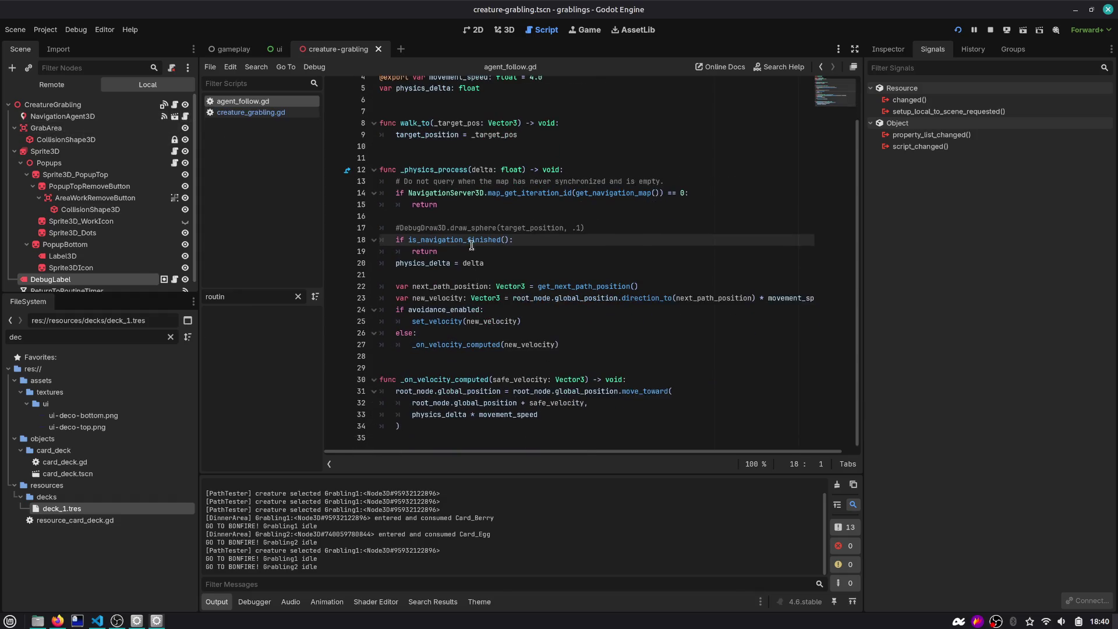
double_click(427, 299)
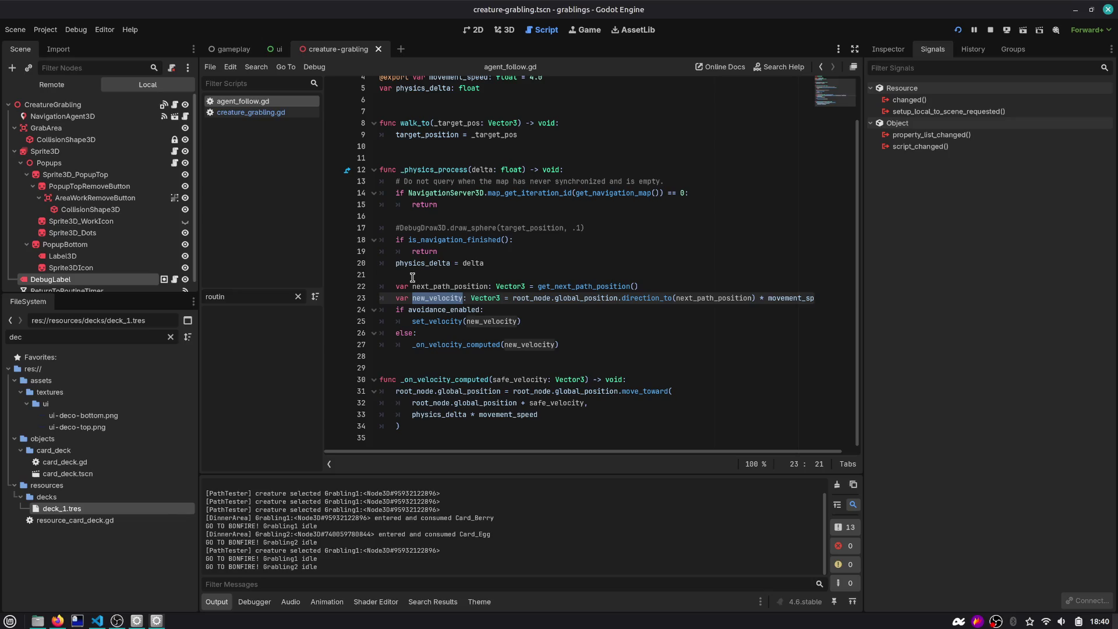
double_click(461, 323)
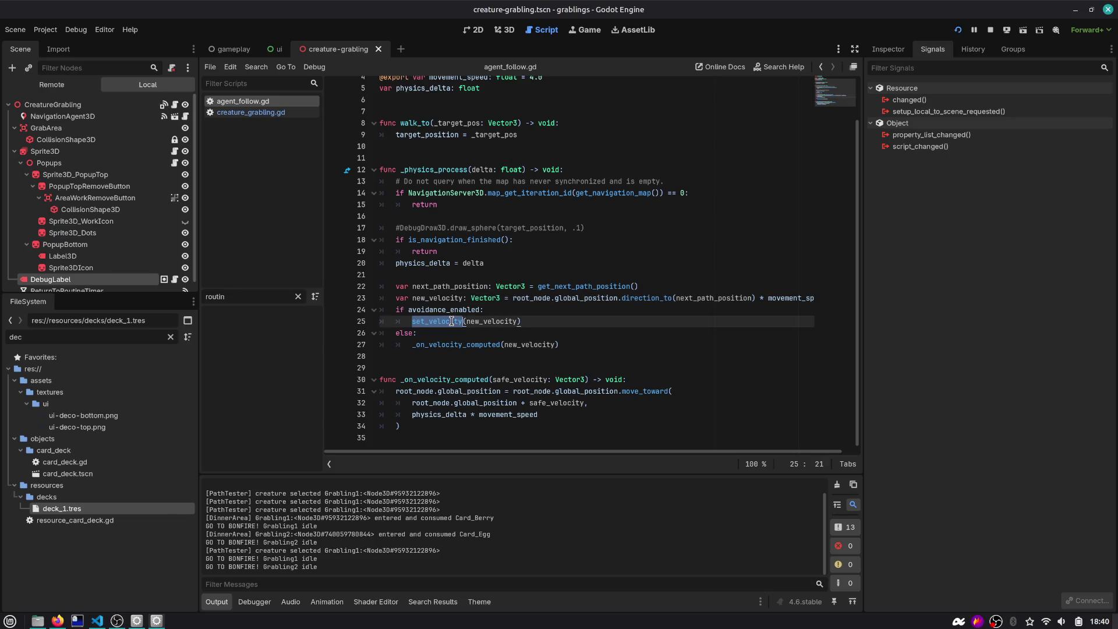
scroll(461, 349, up, 2)
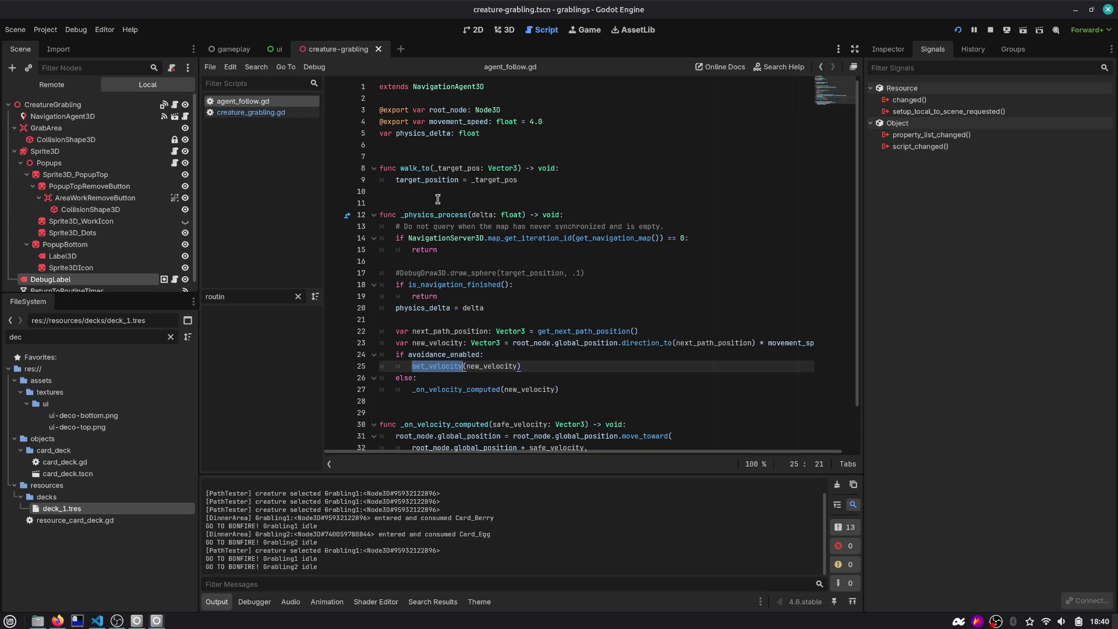
scroll(470, 268, down, 2)
scroll(441, 180, up, 2)
Go back through the navigation history to the flip line at line 214 of creature_grabling.gd
click(548, 180)
key(Down)
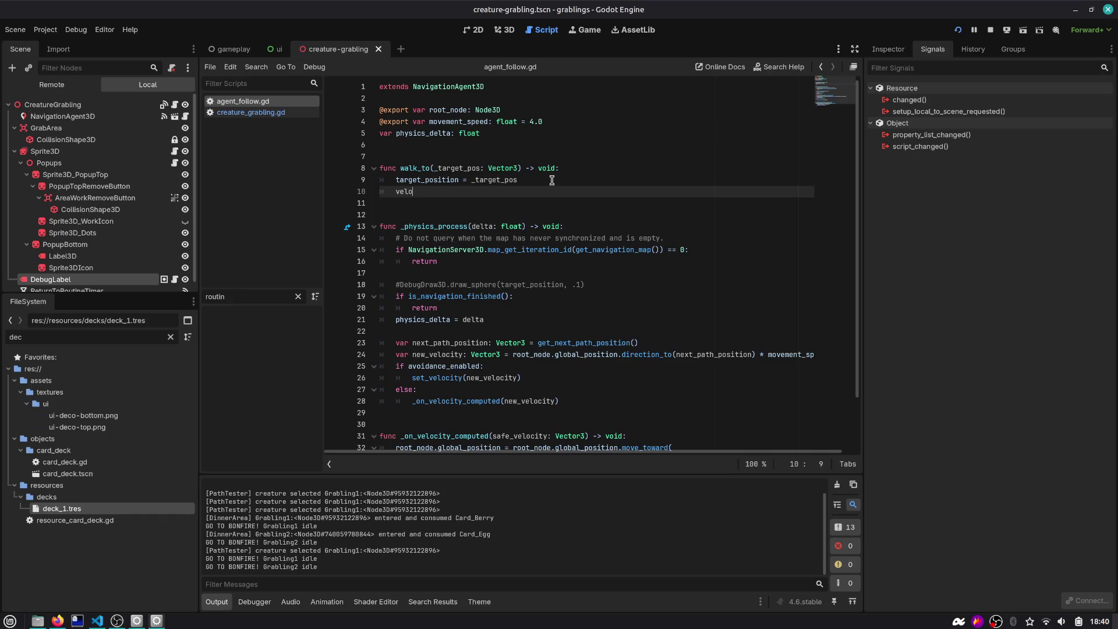
key(ctrl+space)
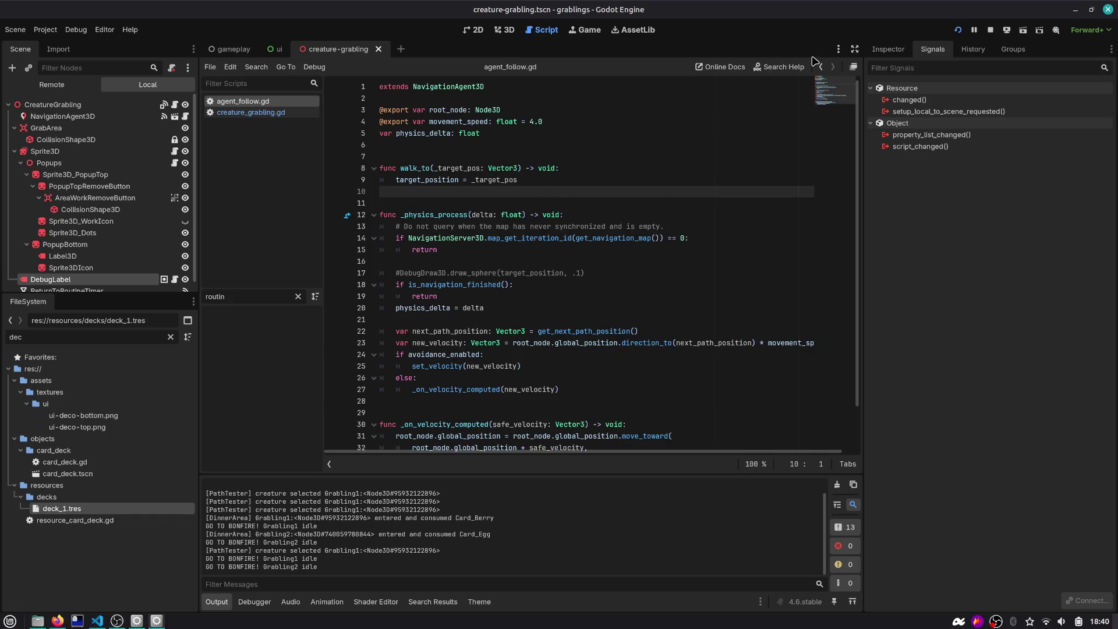
click(820, 67)
click(819, 67)
click(820, 67)
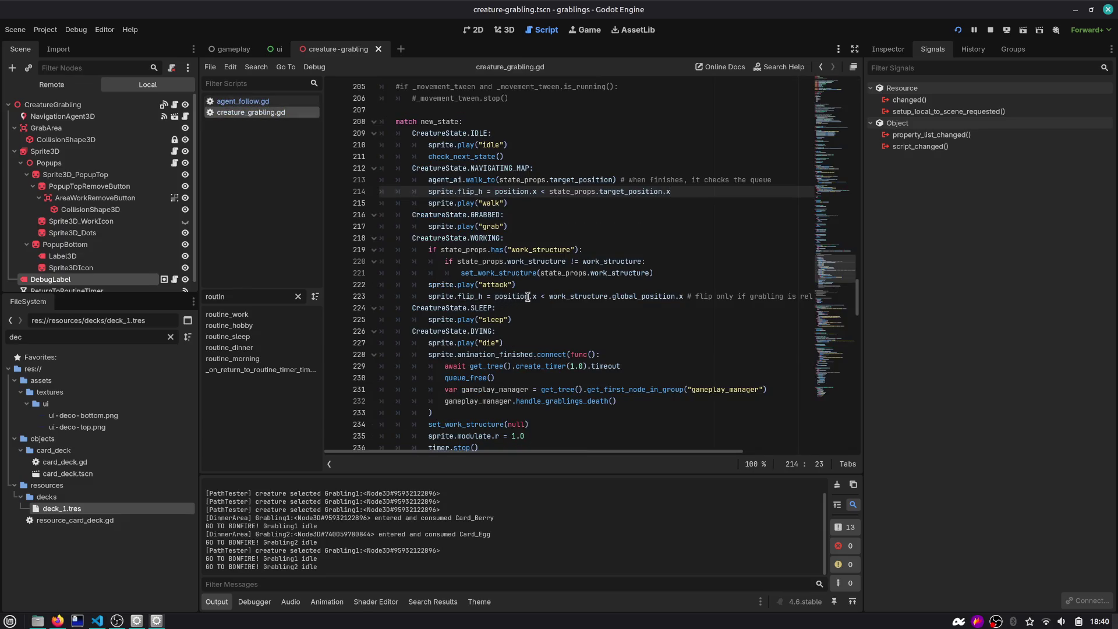
mouse_move(527, 297)
click(504, 192)
Cut the flip_h line from the walking state and paste it below _process's offset line
key(ctrl+shift+k)
key(ctrl+alt+f)
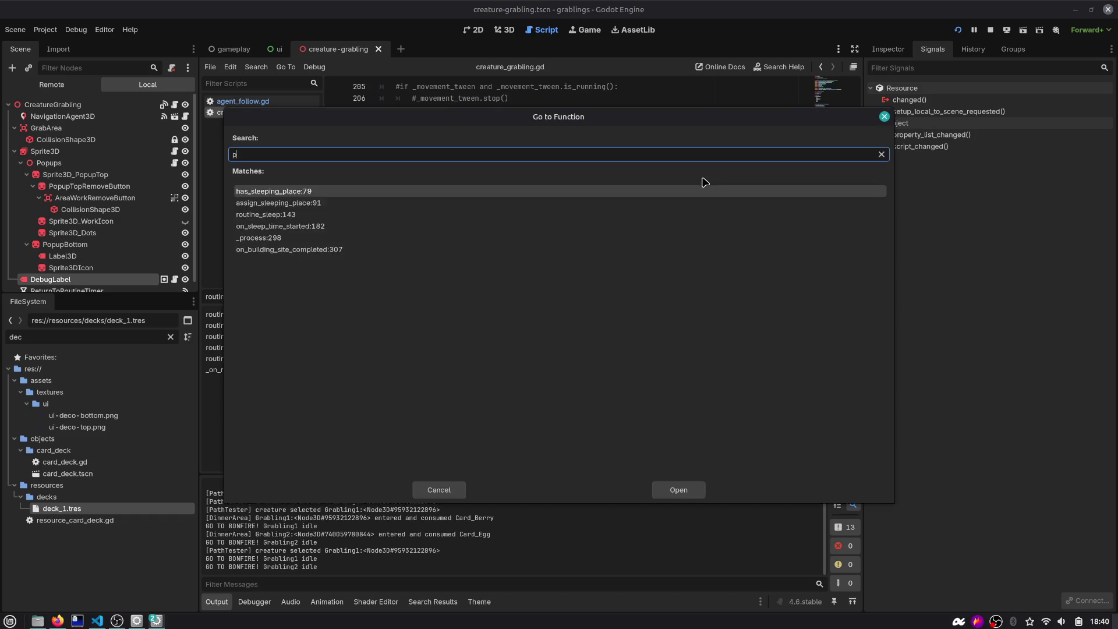
text(process)
key(Return)
scroll(705, 182, down, 3)
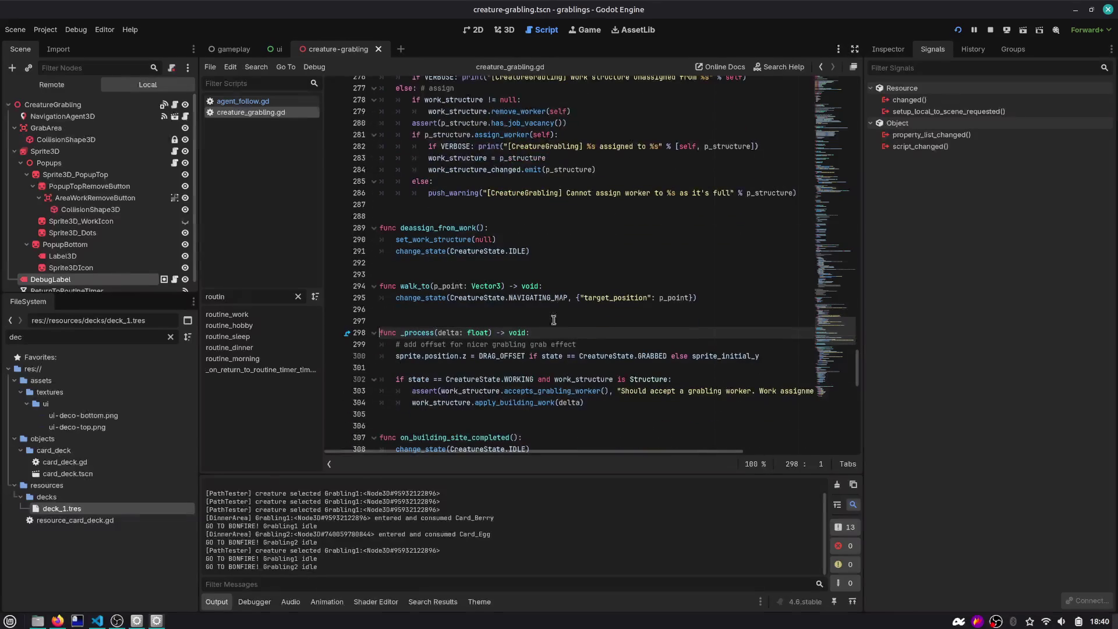
click(520, 363)
key(ctrl+v)
key(Up)
key(shift+Tab)
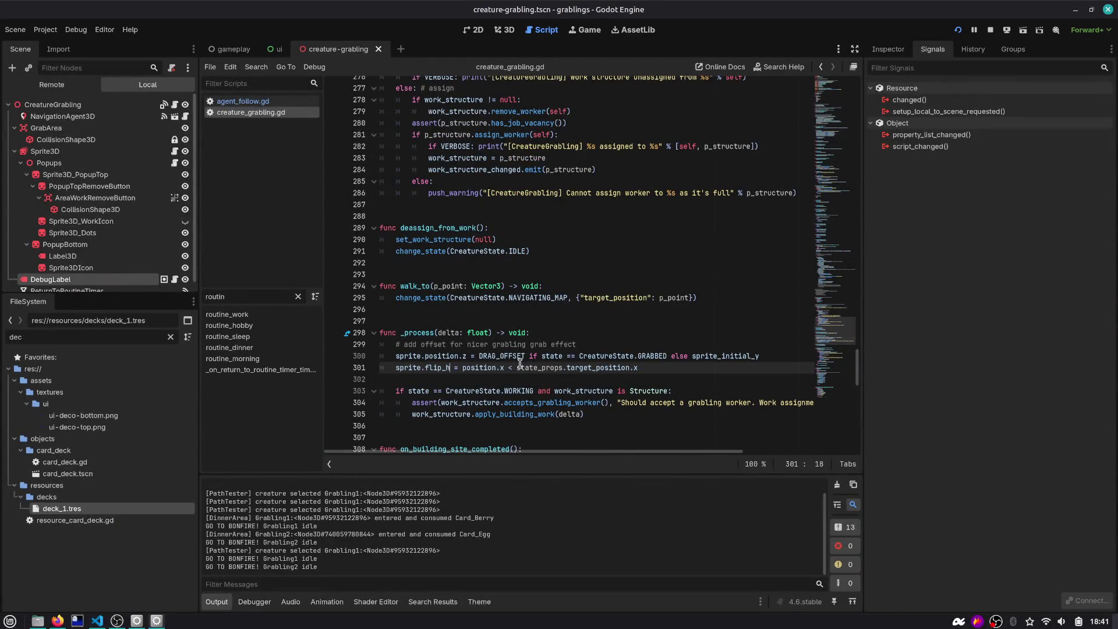
Change the flip condition to agent_ai.velocity.x > 0 and run the game
key(ctrl+Left)
key(ctrl+Left)
key(shift+End)
key(Delete)
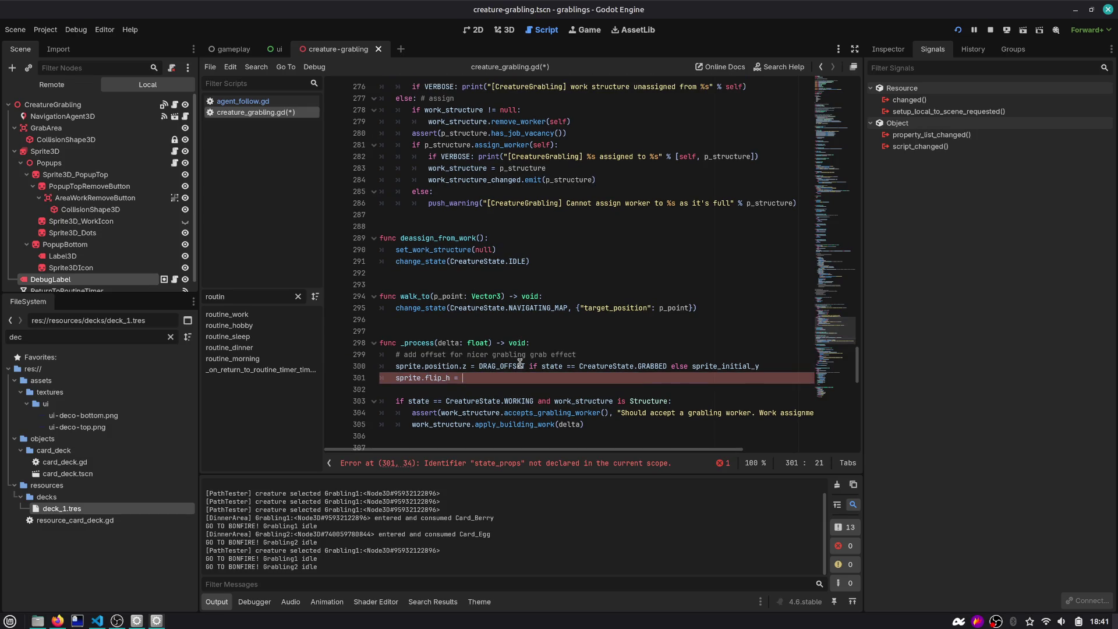
text(agent_ai.vel)
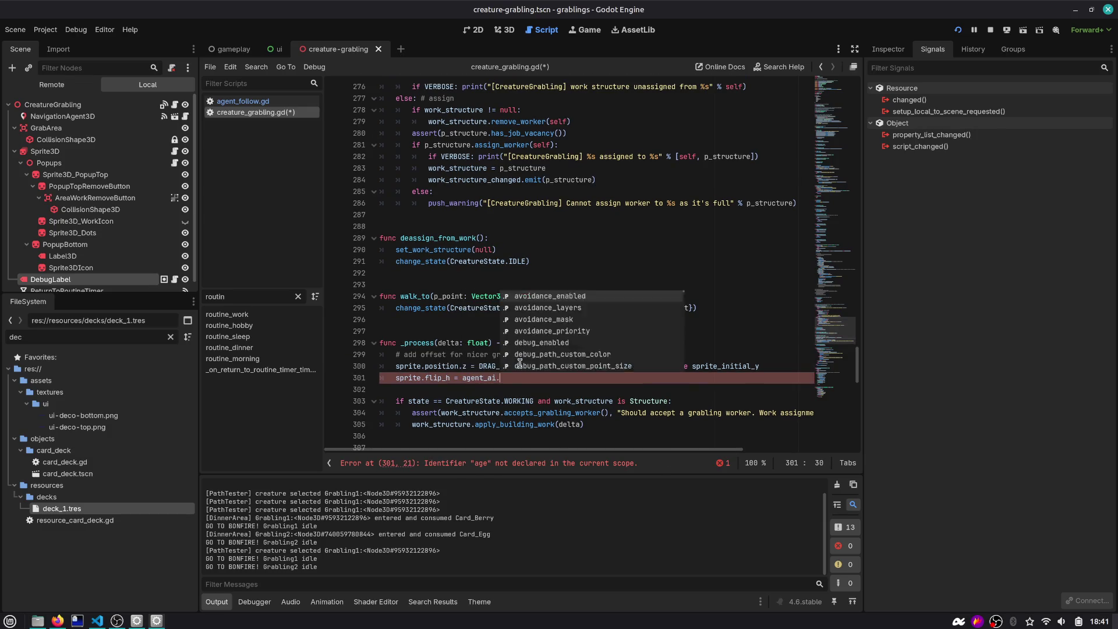
key(Return)
text(.x)
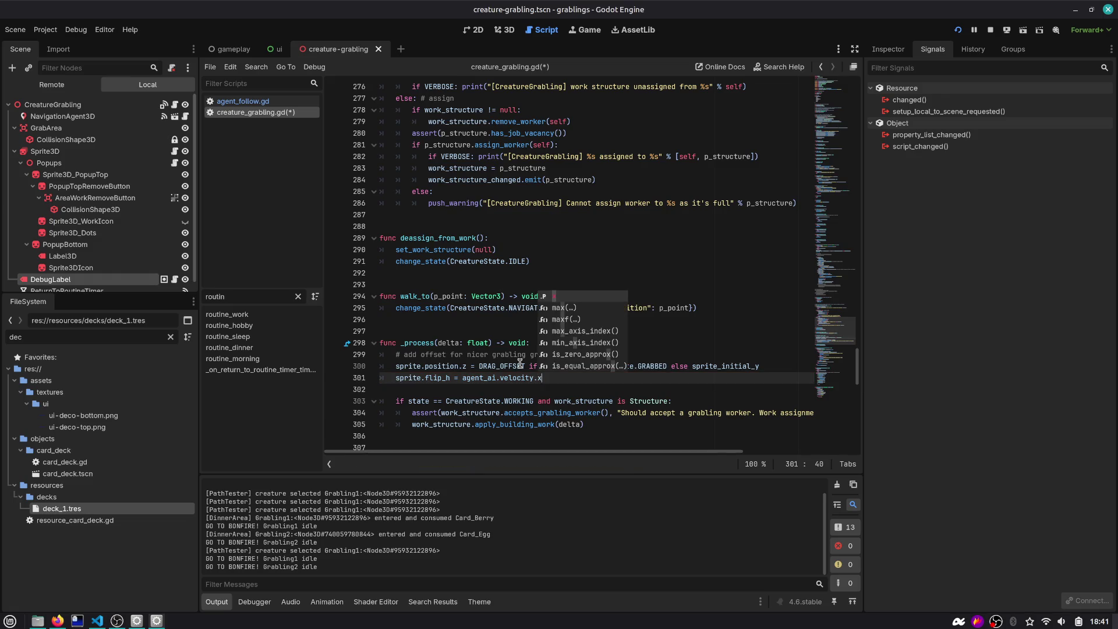
text( > 0)
click(959, 30)
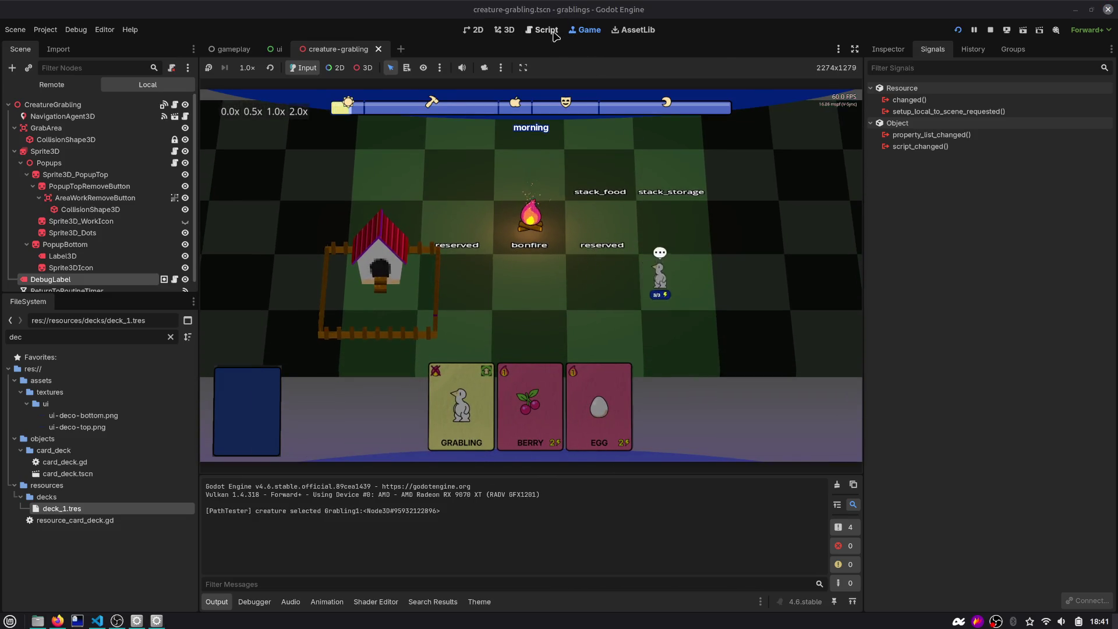
Walk the grabling toward the bonfire in the running game, then add a line below the flip line
key(ctrl+F3)
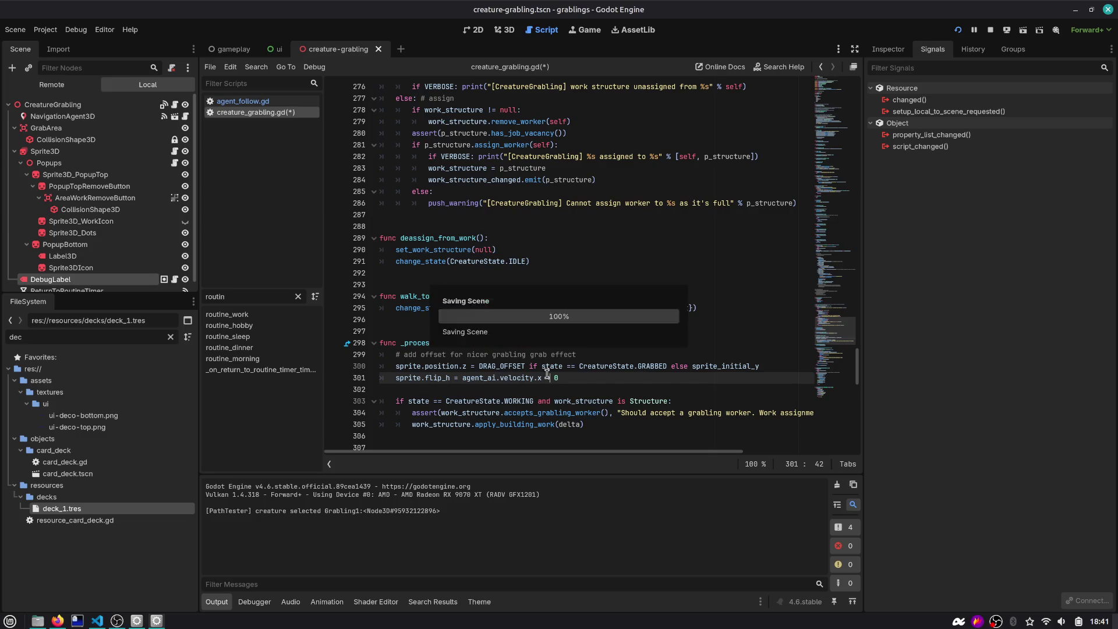
click(587, 30)
click(657, 294)
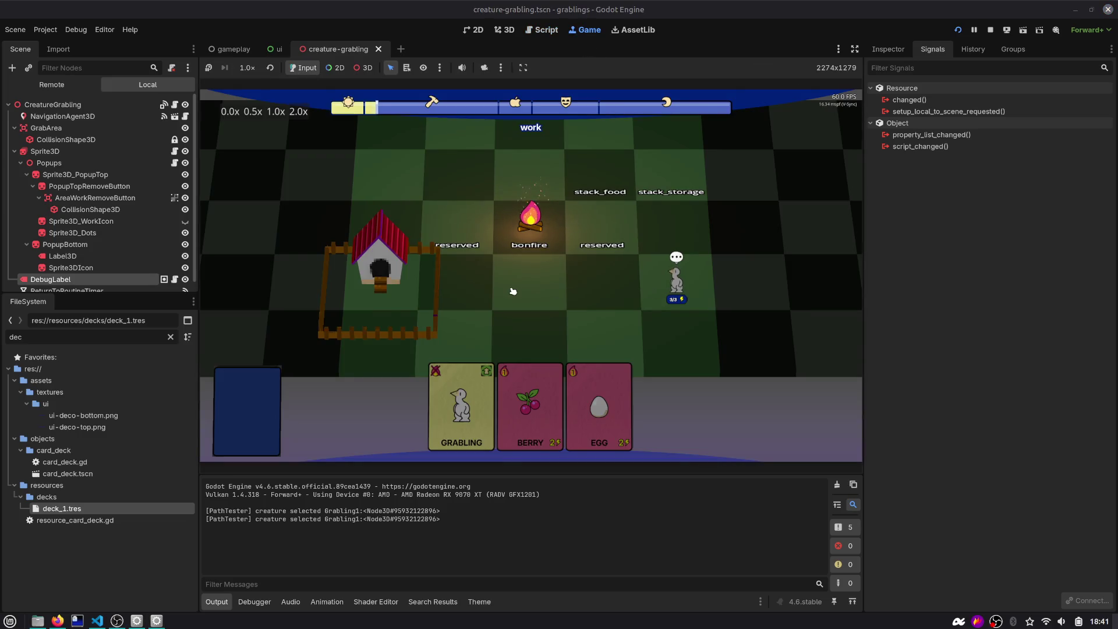
click(513, 291)
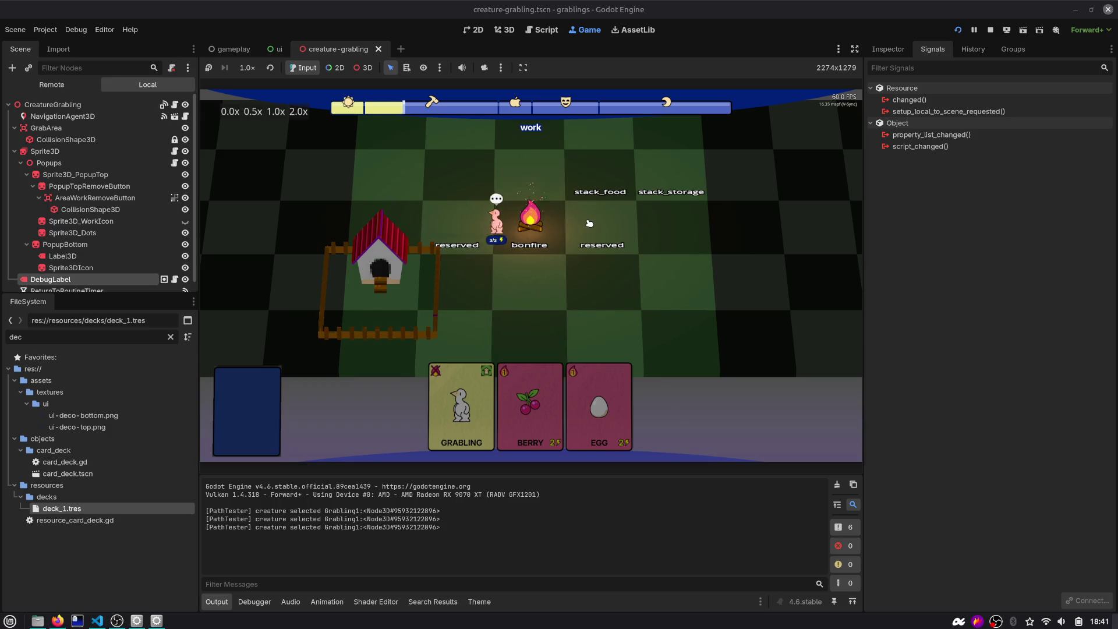
click(533, 31)
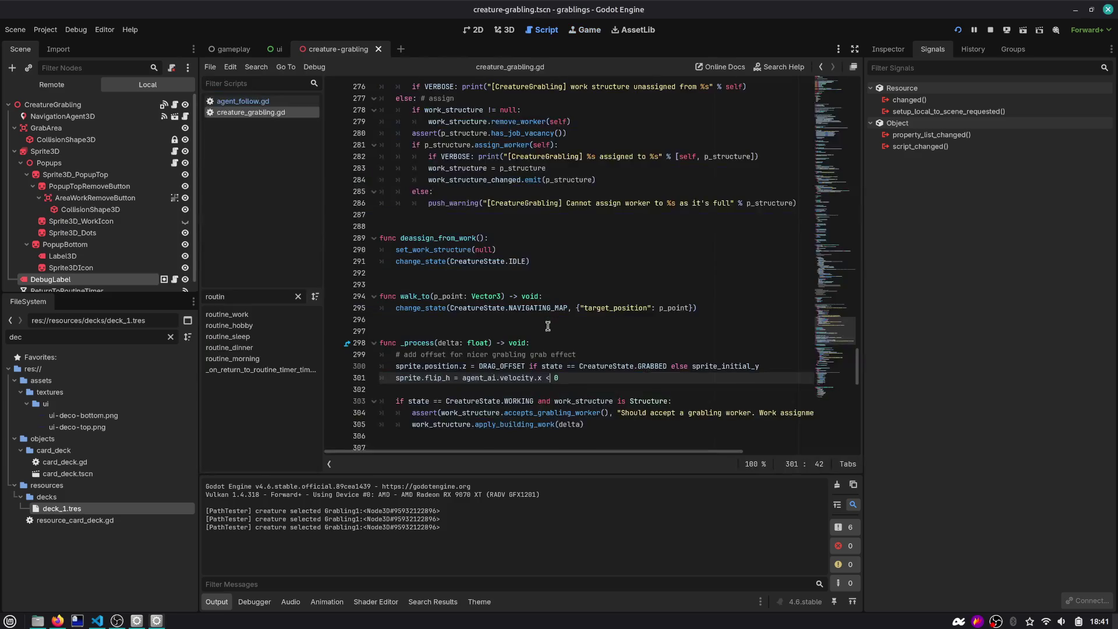
key(Return)
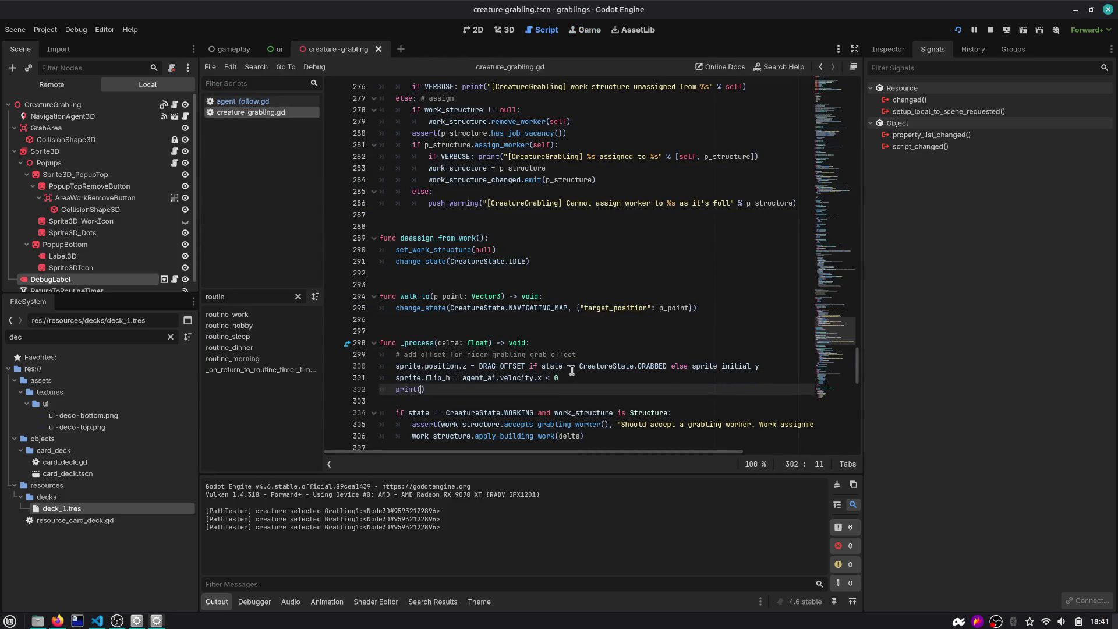
Print agent_ai.velocity.x, run with F5 to watch it log 0.0, then open agent_follow.gd
text(agent_ai.velocity.x)
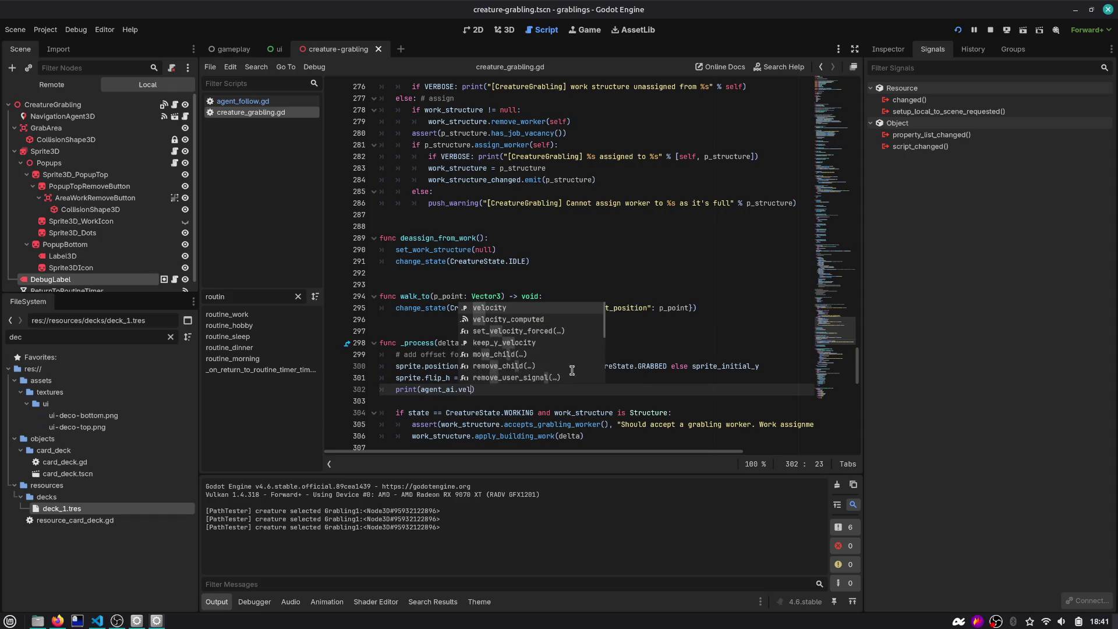
key(F5)
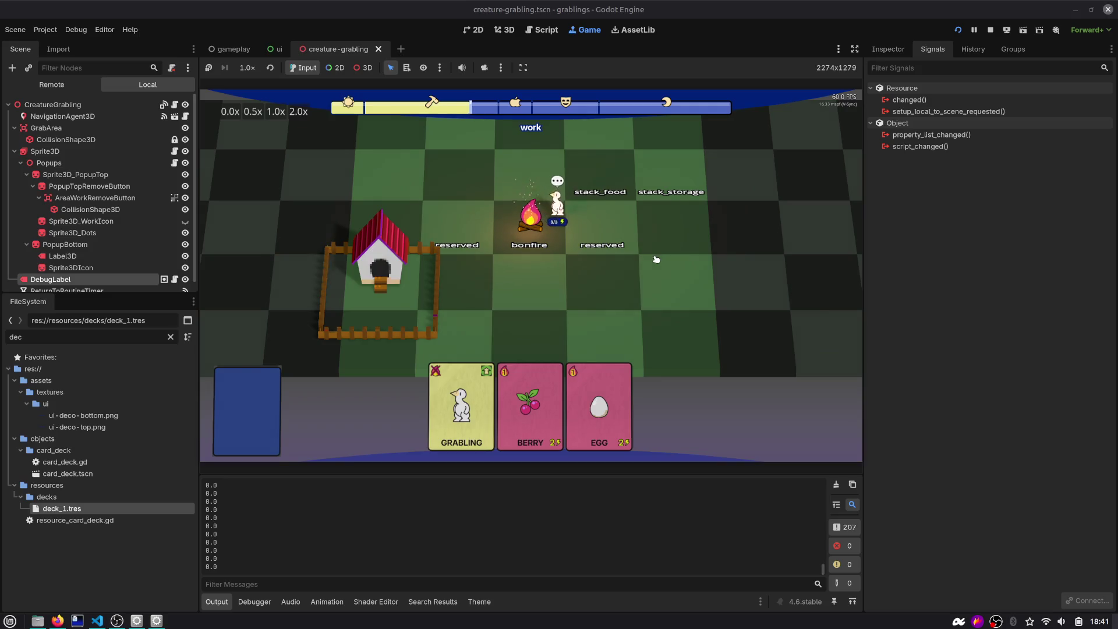
key(ctrl+F3)
click(268, 104)
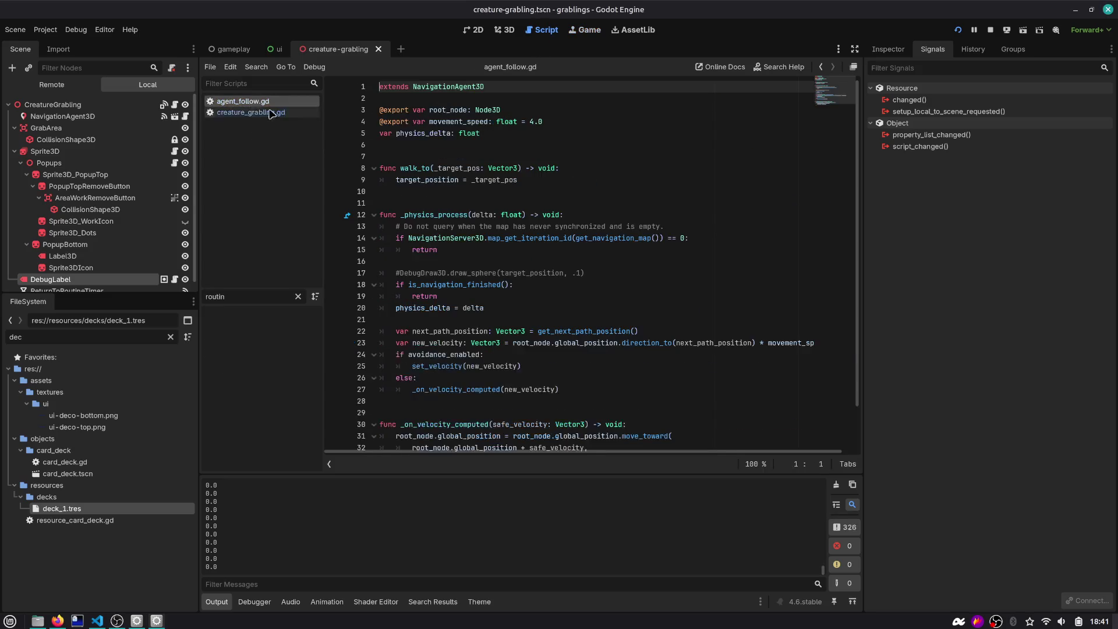
Trace physics_delta, new_velocity and safe_velocity through _on_velocity_computed in agent_follow.gd
scroll(497, 306, down, 2)
double_click(429, 263)
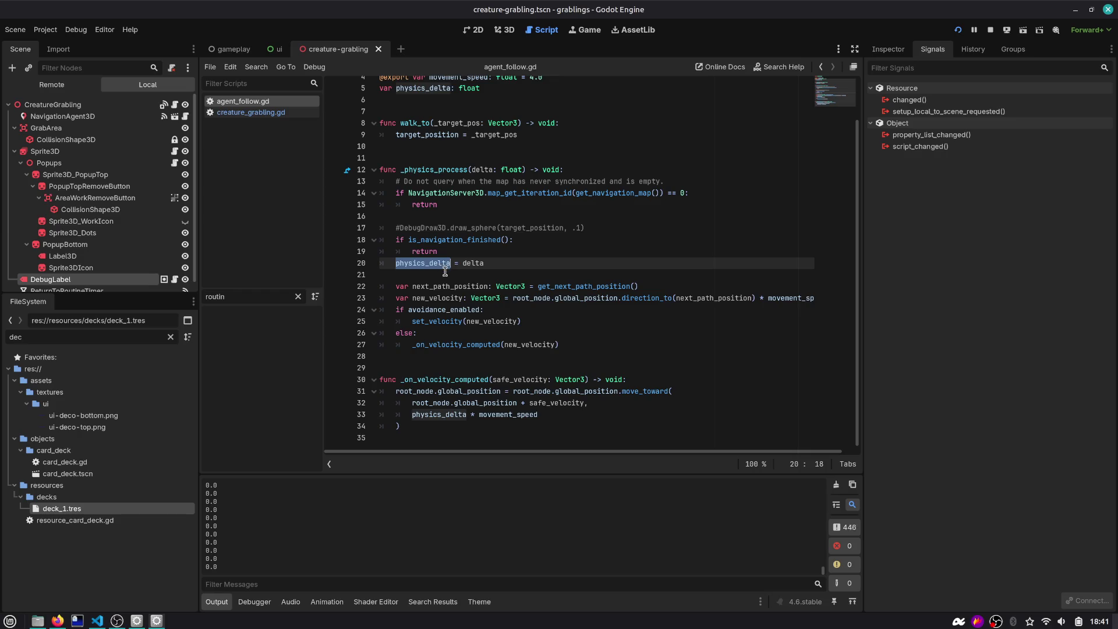
double_click(431, 298)
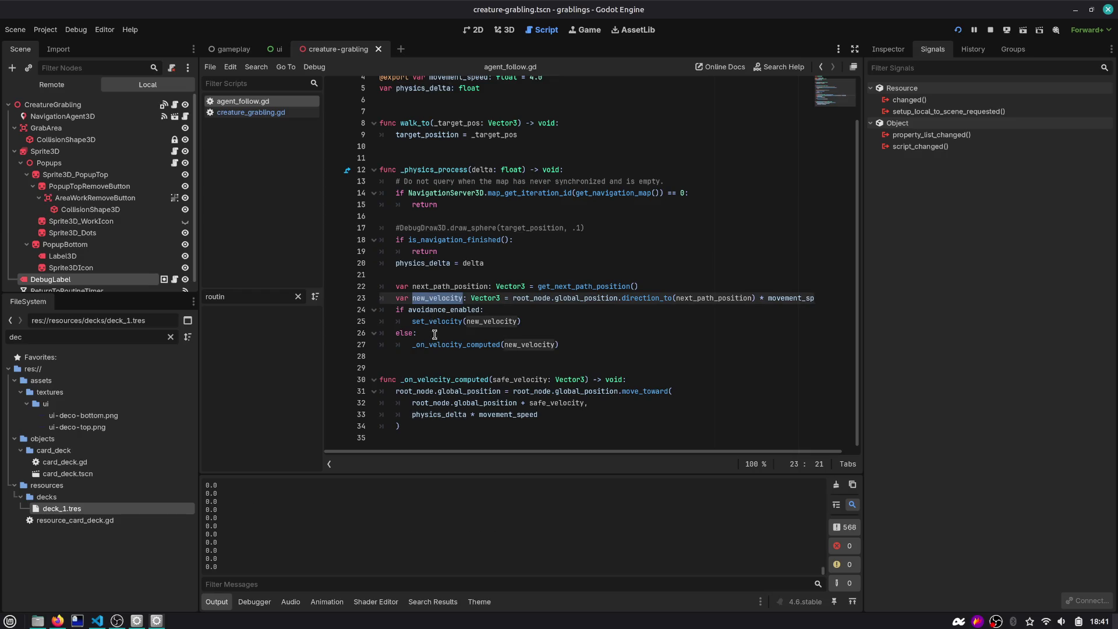
double_click(456, 345)
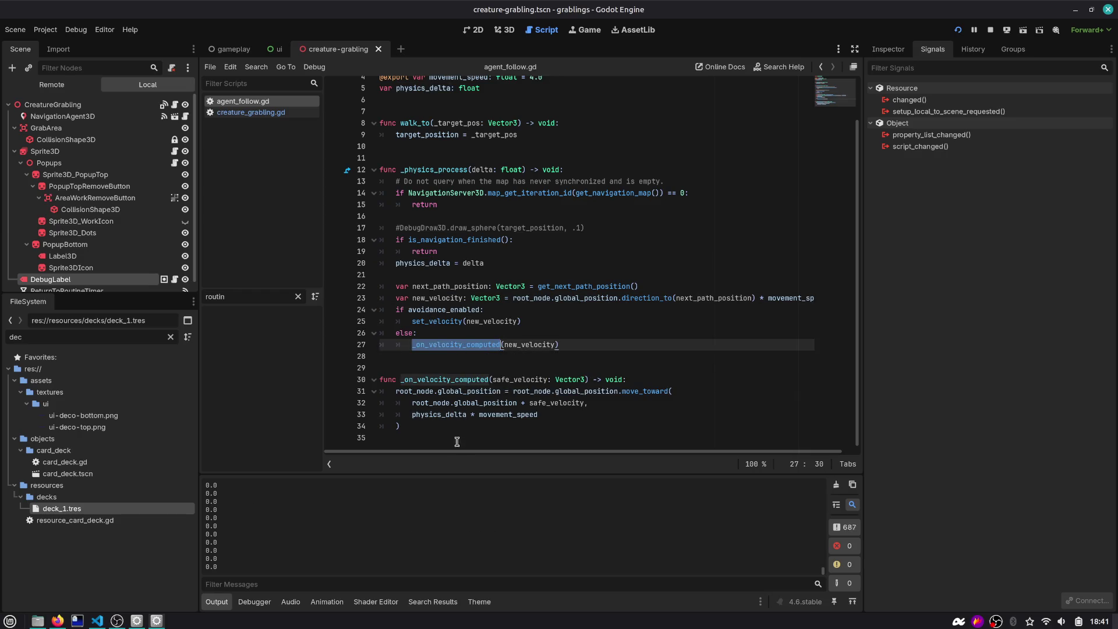
double_click(512, 382)
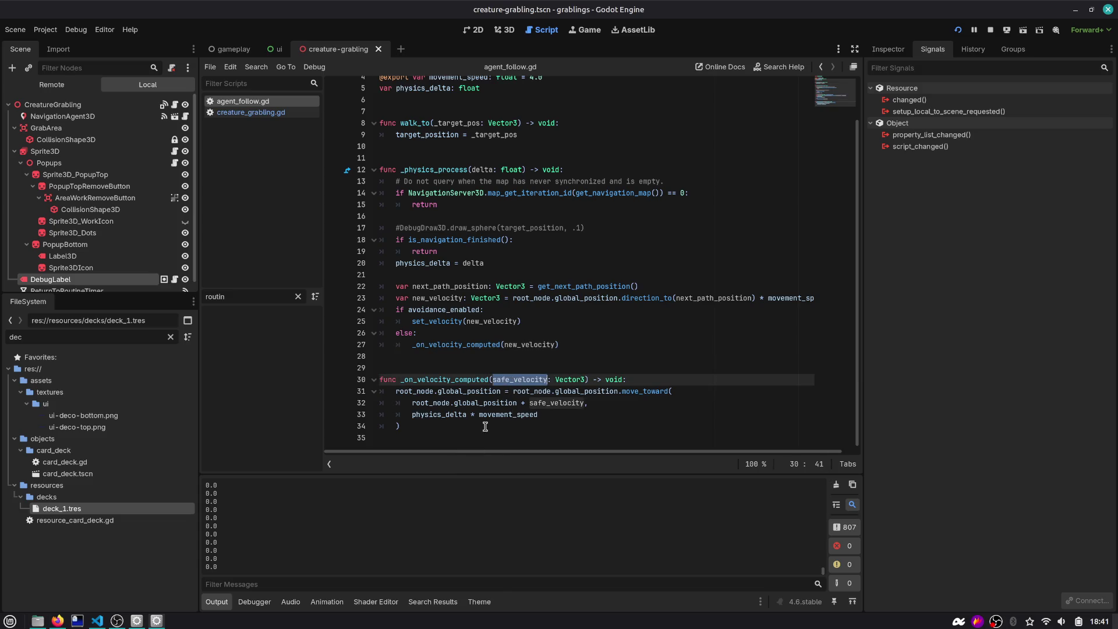
scroll(452, 315, up, 2)
Declare var last_velocity = Vector2.ZERO on line 7
click(499, 142)
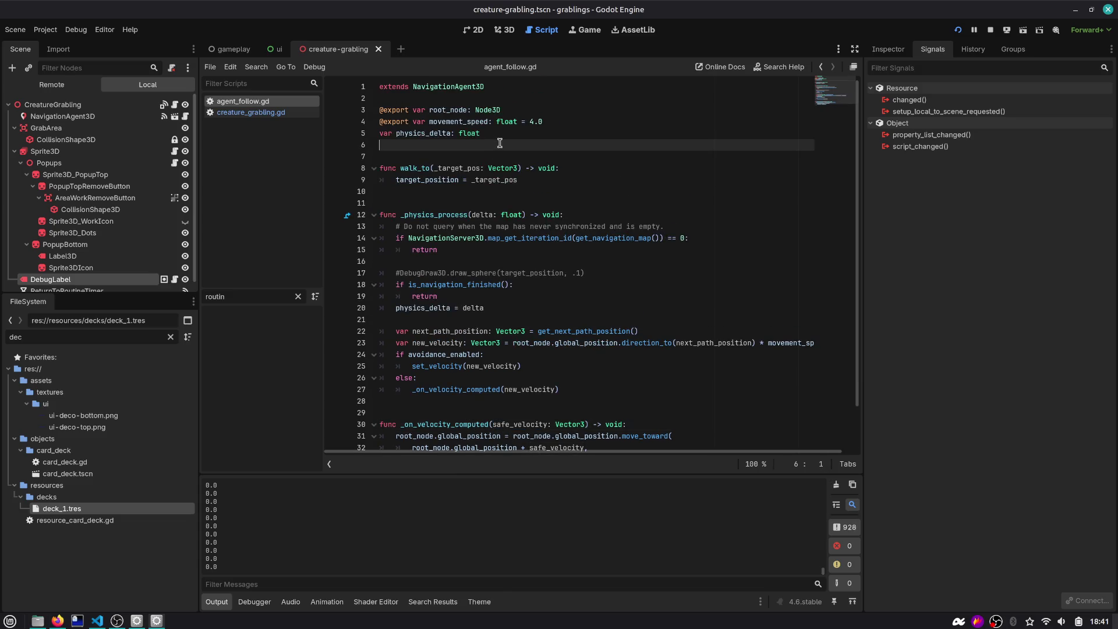
key(Return)
text(var lasT_)
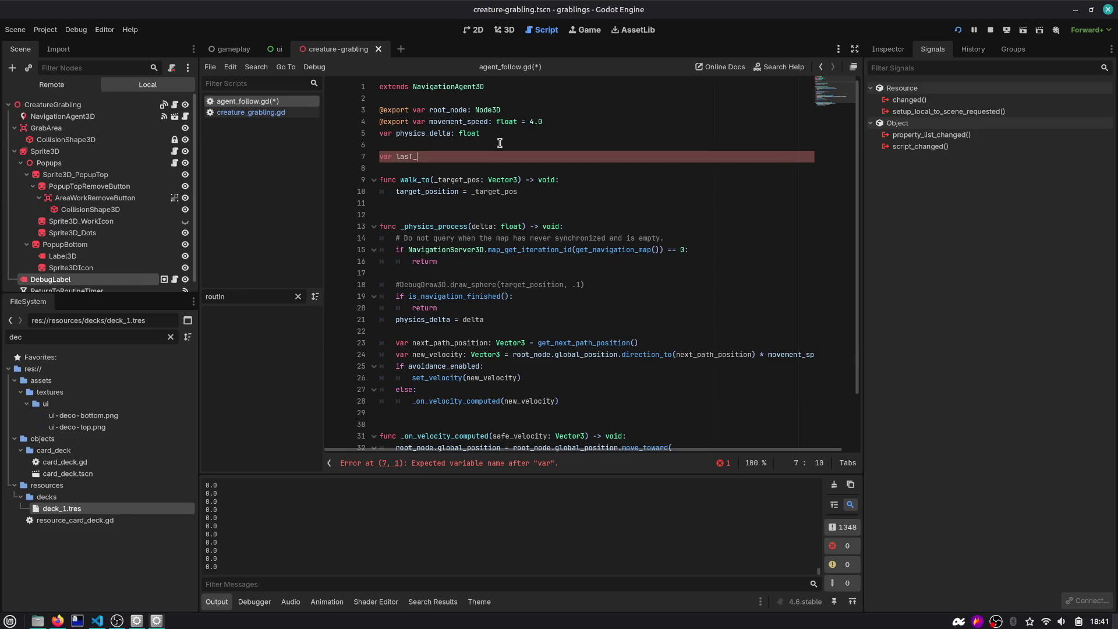
key(BackSpace)
key(BackSpace)
text(t_velocity)
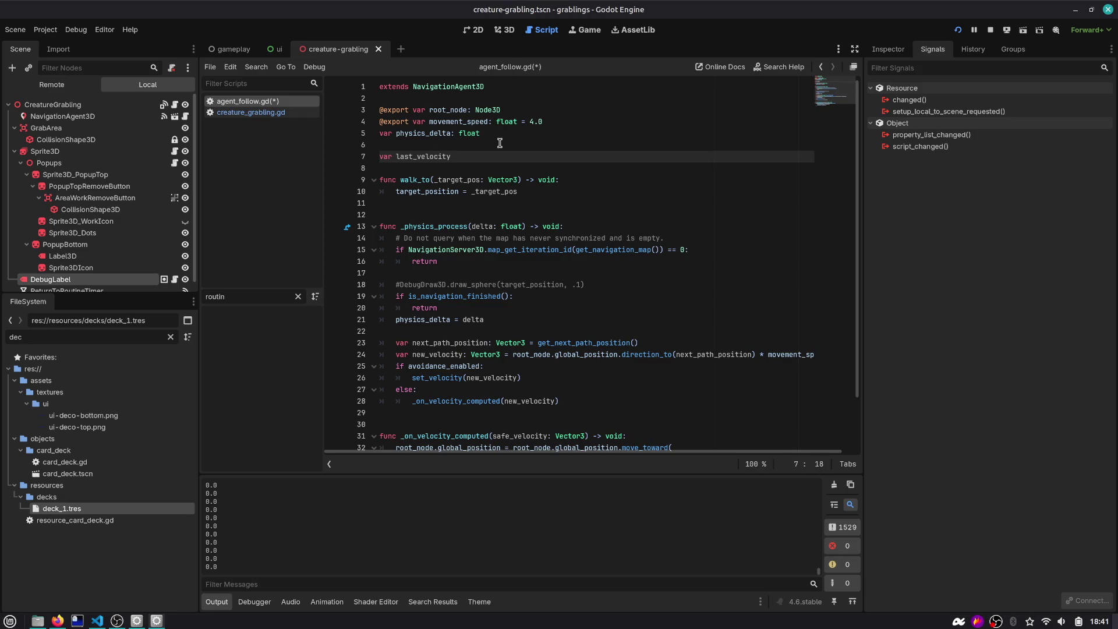
key(BackSpace)
key(BackSpace)
key(BackSpace)
text(Vector2.ZERO)
Store safe_velocity in last_velocity at the end of _on_velocity_computed, save, and return to creature_grabling.gd
scroll(496, 226, down, 2)
click(552, 426)
key(Return)
text(last_velocity = sa)
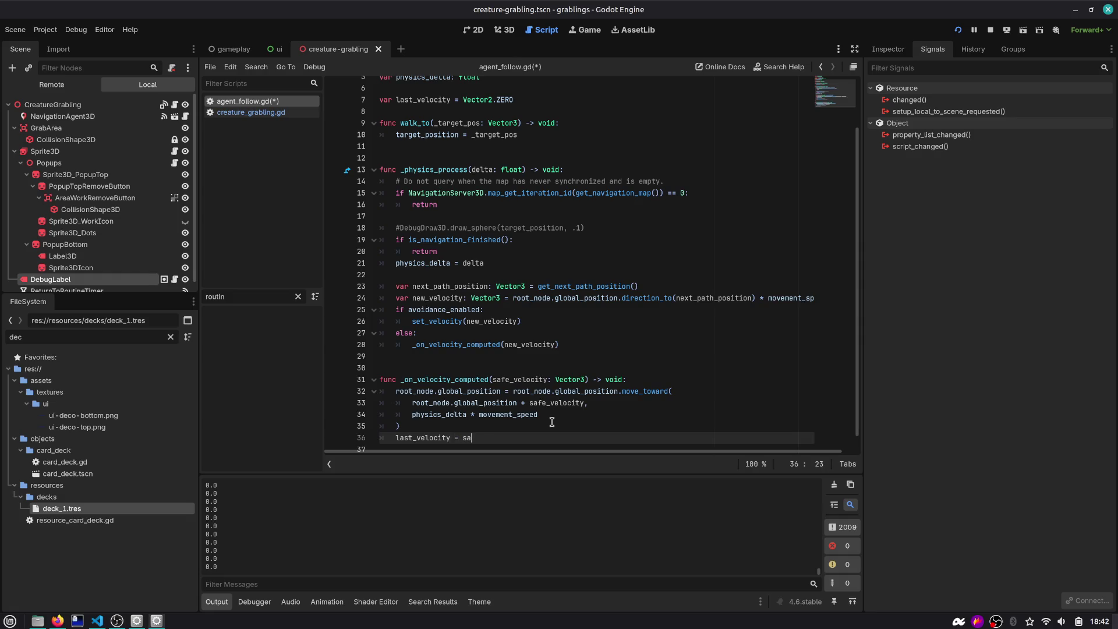
text(fe)
key(Return)
key(ctrl+s)
click(251, 112)
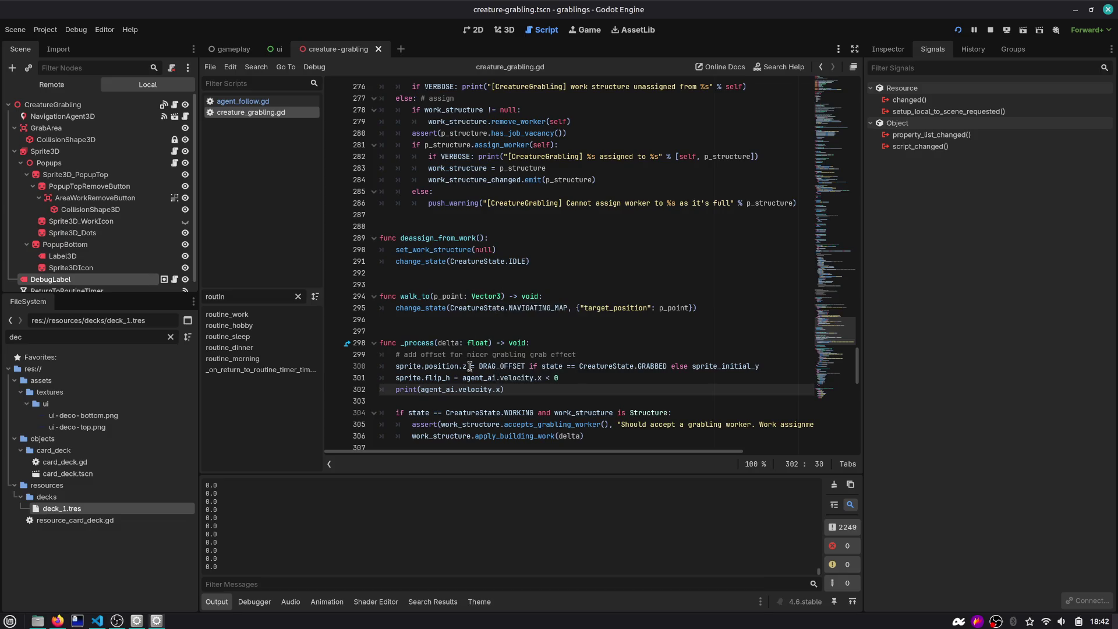
Base the flip_h condition on last_velocity and run, walking the grabling both ways
double_click(510, 377)
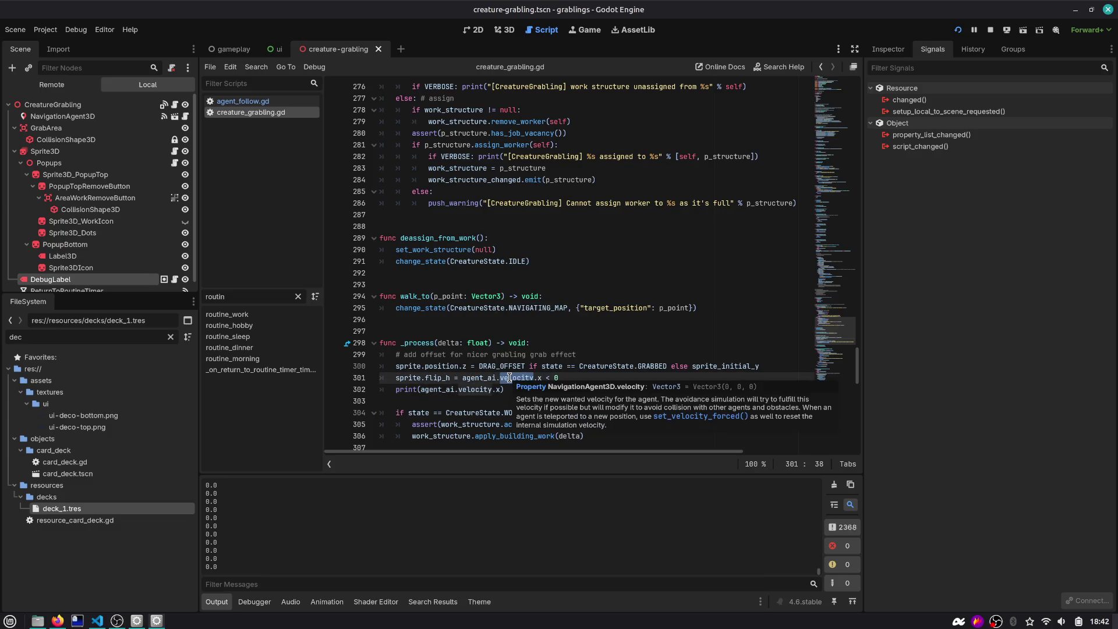
text(last)
text(_vel)
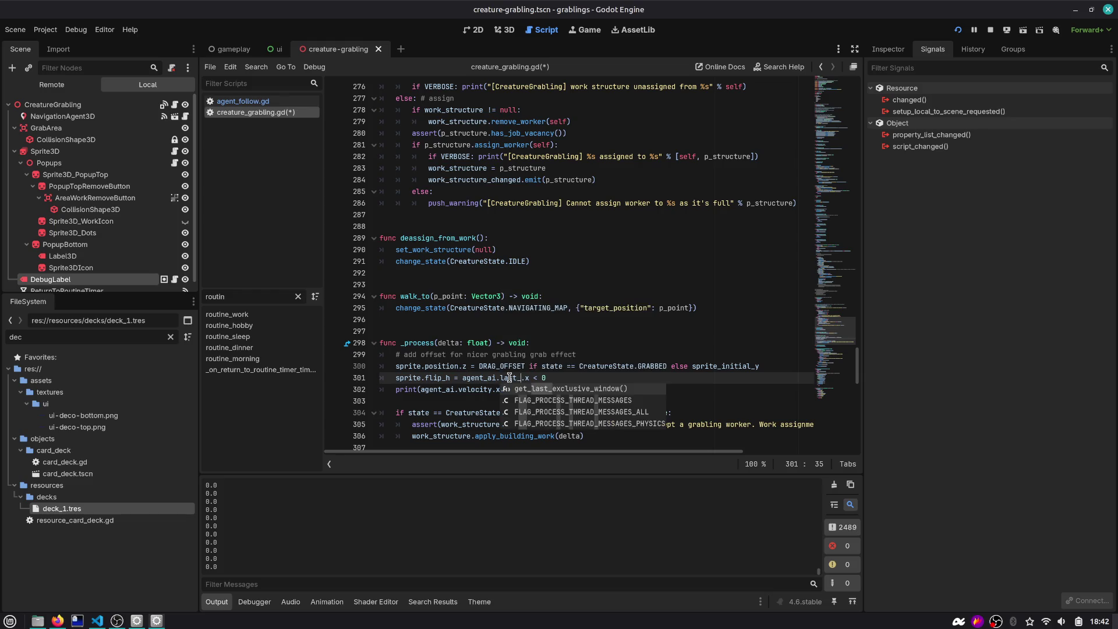
text(ity)
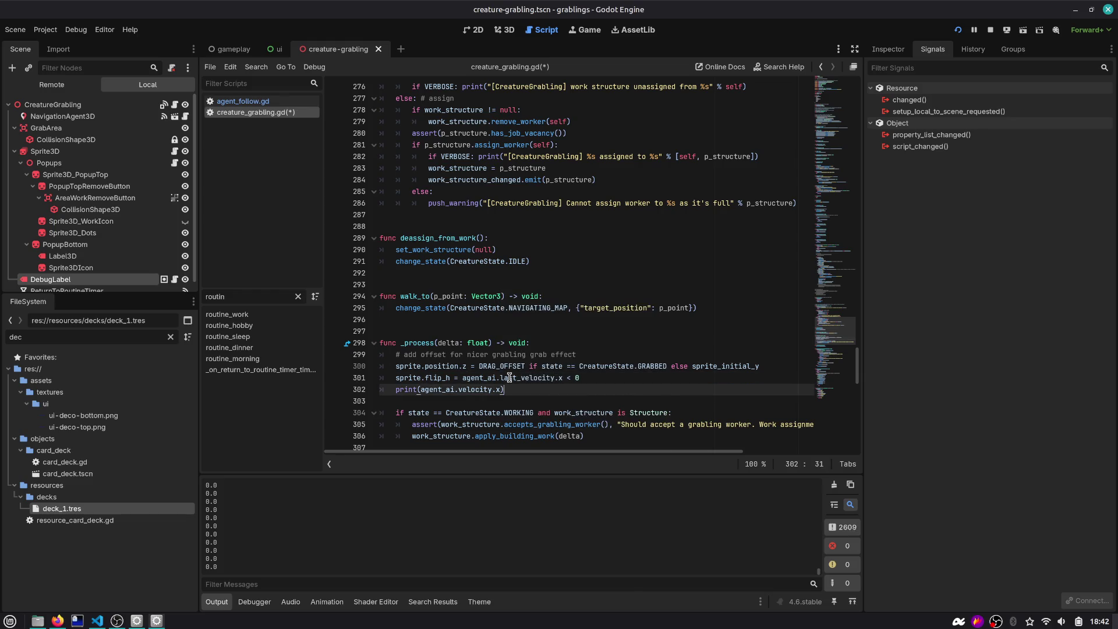
key(F5)
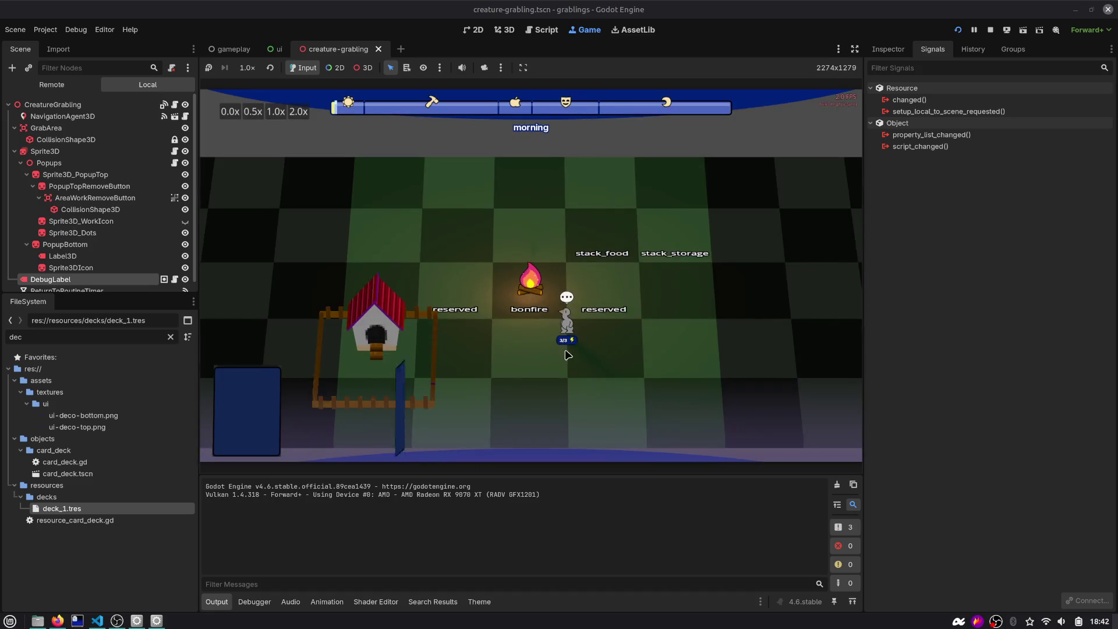
click(668, 269)
click(658, 269)
key(ctrl+F3)
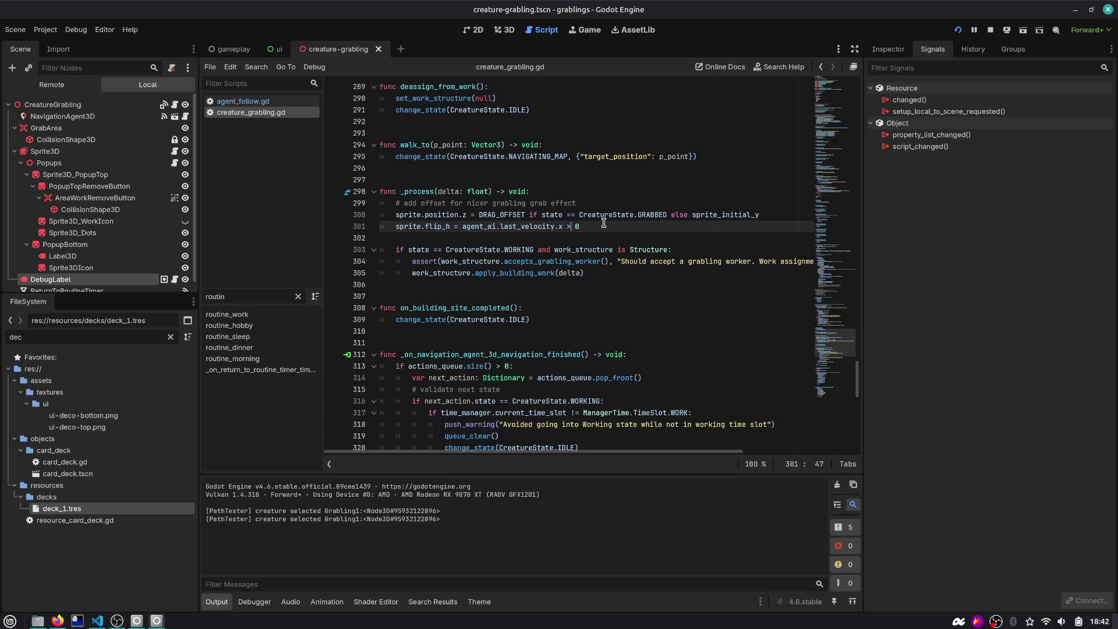
Spawn a second grabling, move both to check their facing, stop the game, and switch to VS Code
click(956, 29)
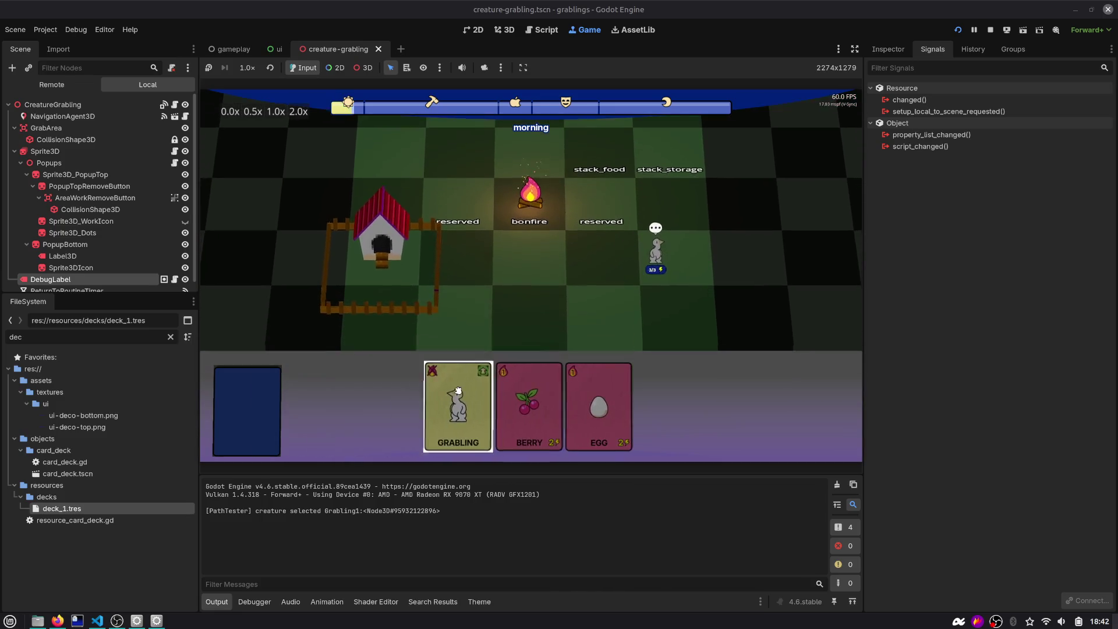
click(459, 391)
click(549, 154)
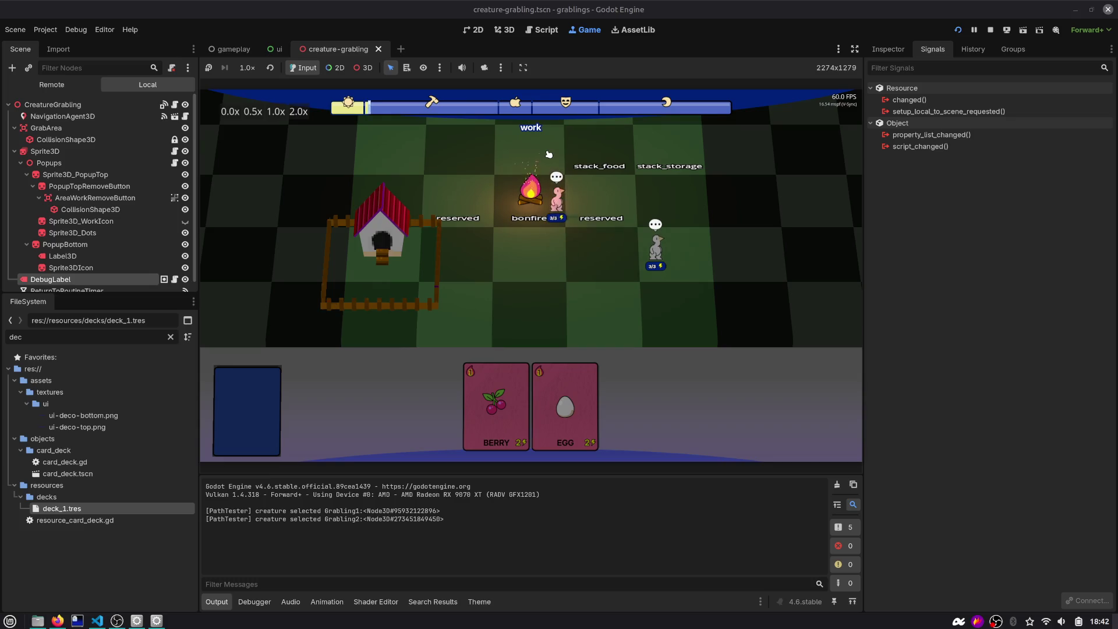
click(660, 257)
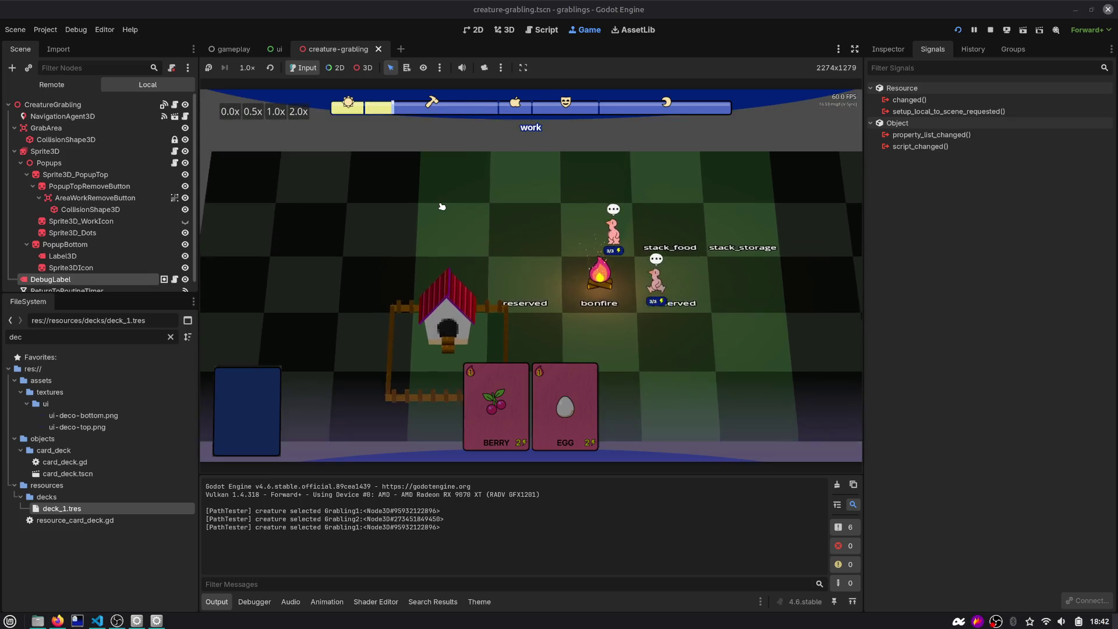
click(574, 249)
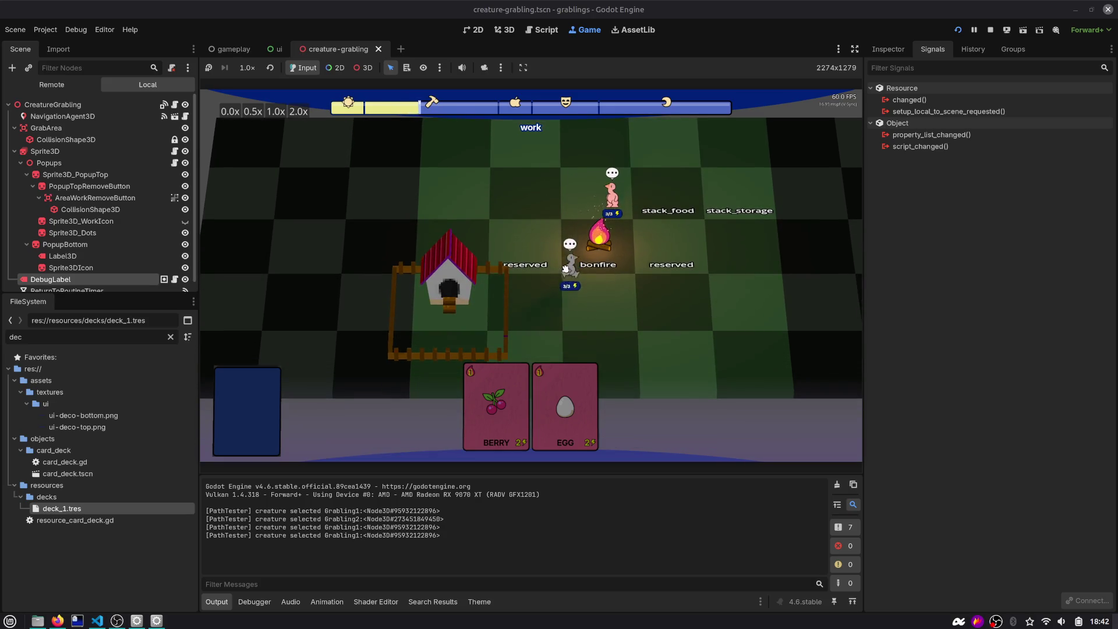
click(557, 297)
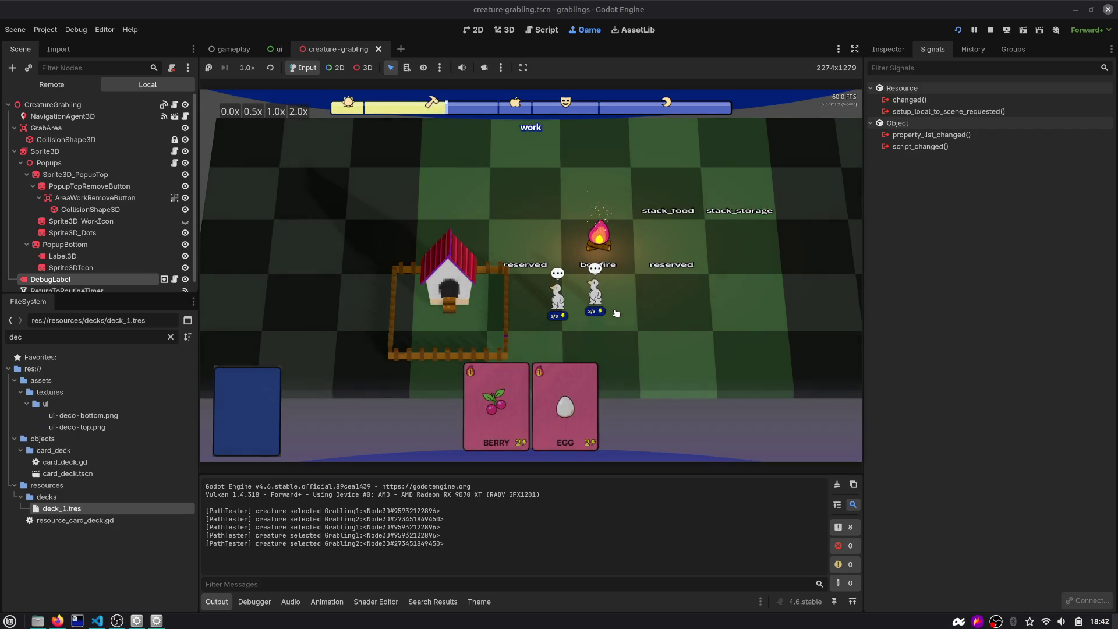
click(990, 30)
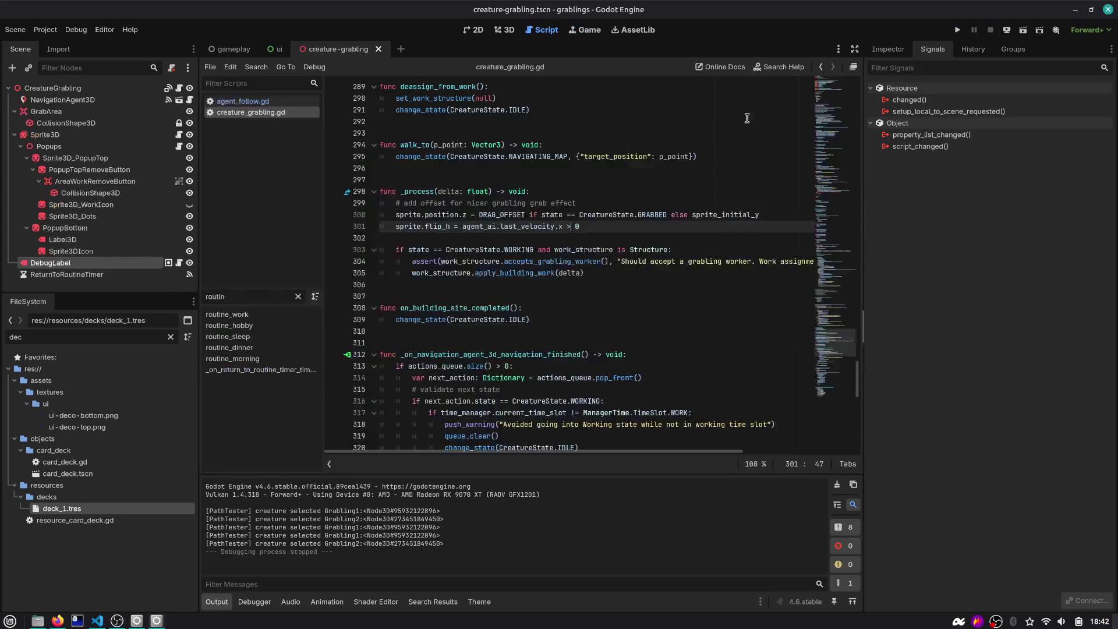
key(alt+Tab)
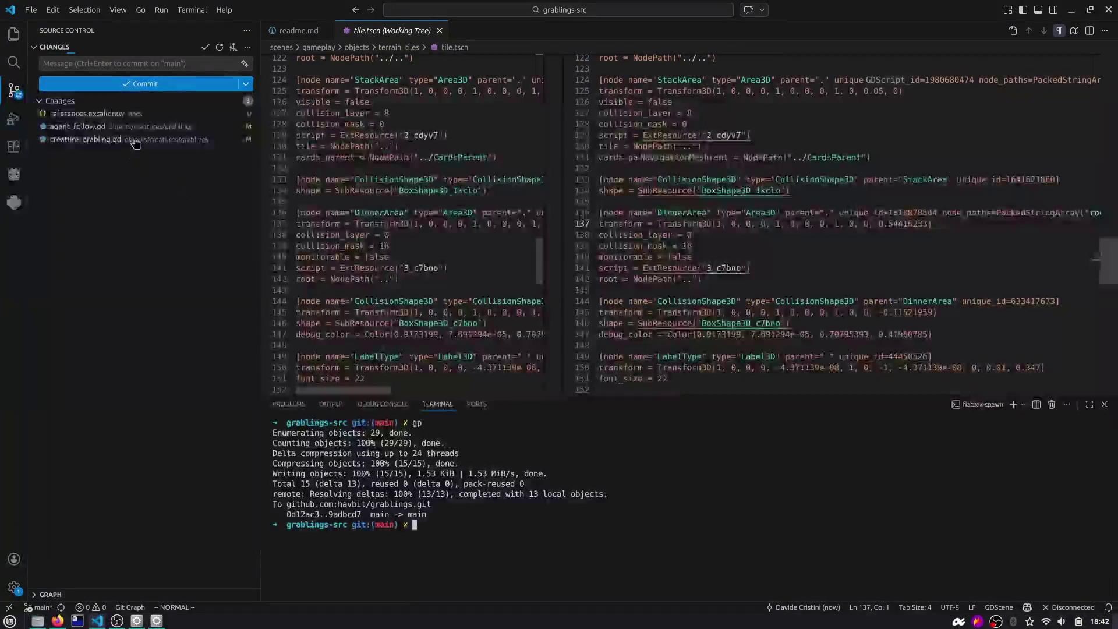
Review the diffs of agent_follow.gd and creature_grabling.gd, and stage both, leaving references.excalidraw unstaged
click(152, 128)
scroll(297, 165, down, 4)
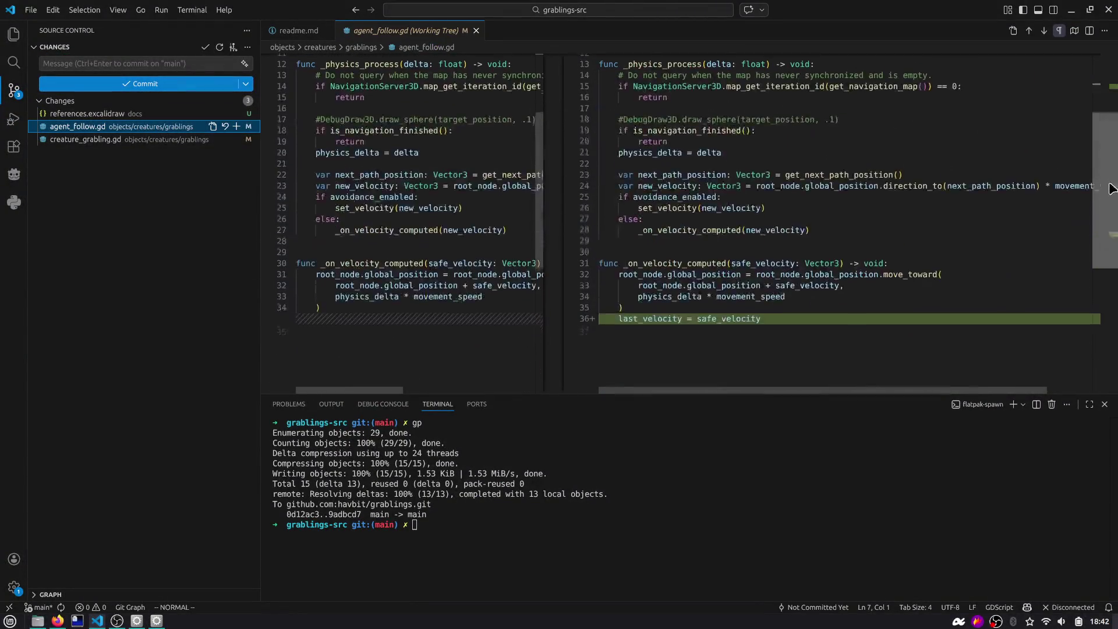
click(237, 126)
click(182, 152)
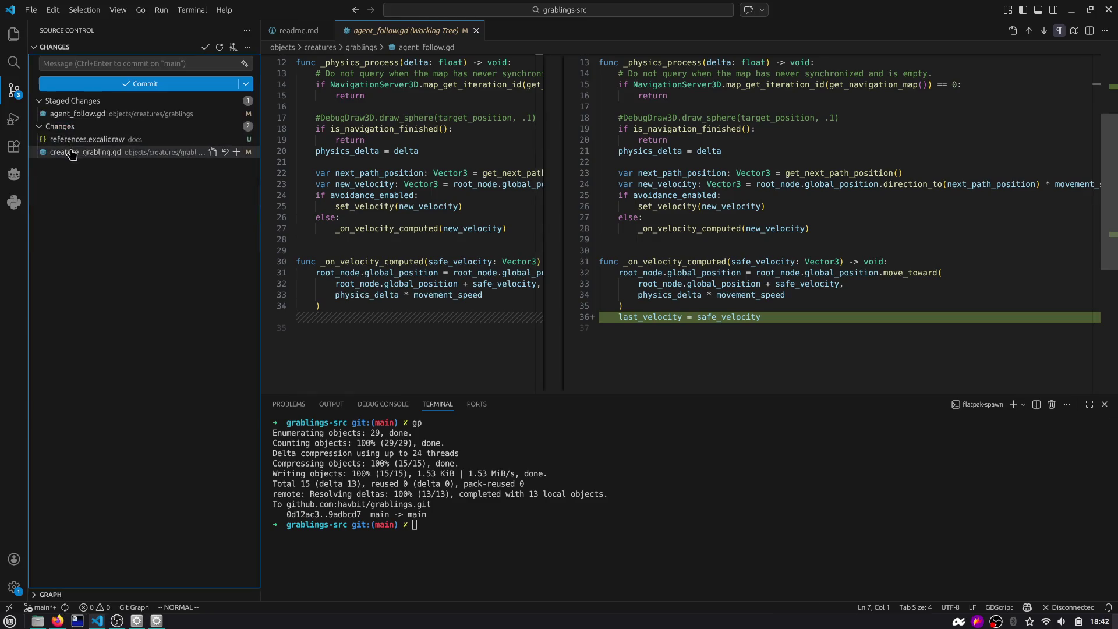
scroll(1114, 324, down, 1)
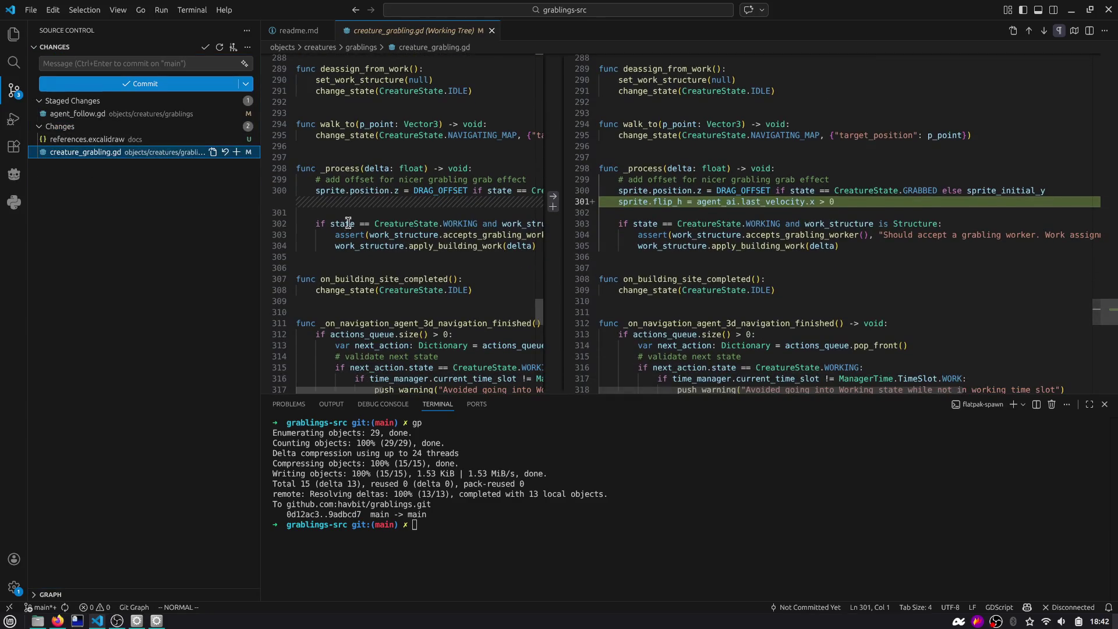
click(237, 152)
click(144, 64)
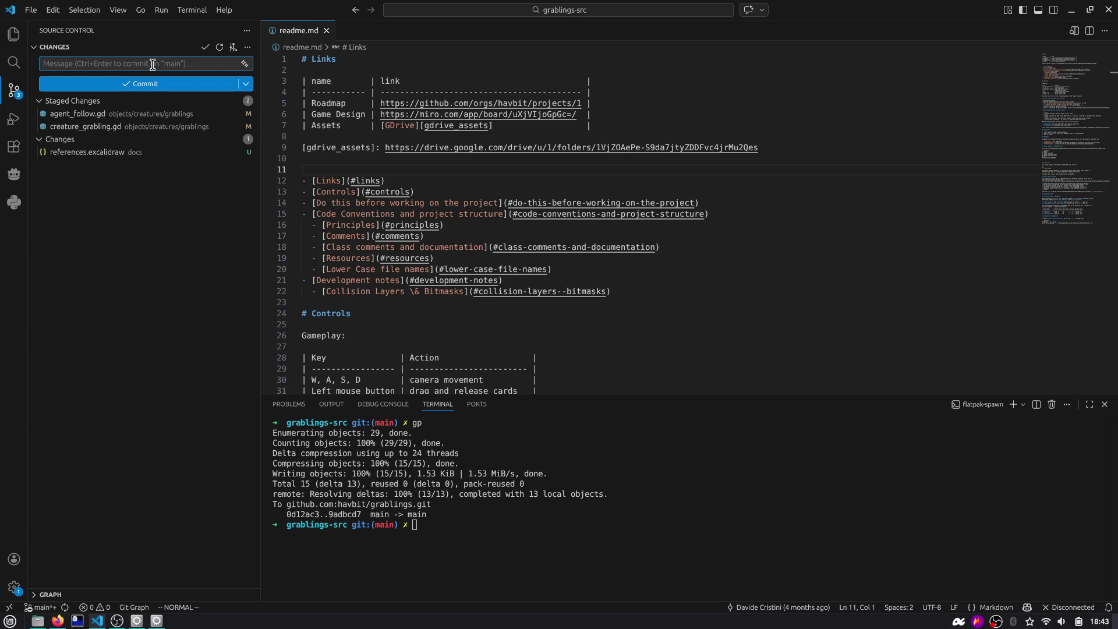
Commit the staged changes as 'feature(Grablings): face towards correct walk direction'
text(fe)
double_click(153, 64)
text(correct walk direc)
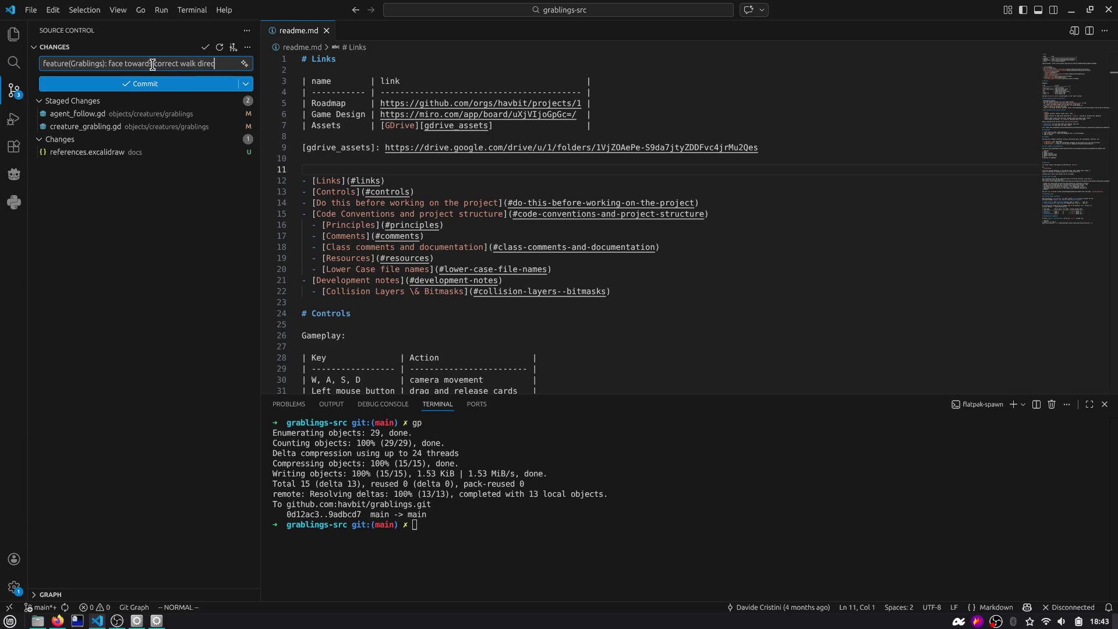
text(tion)
click(154, 95)
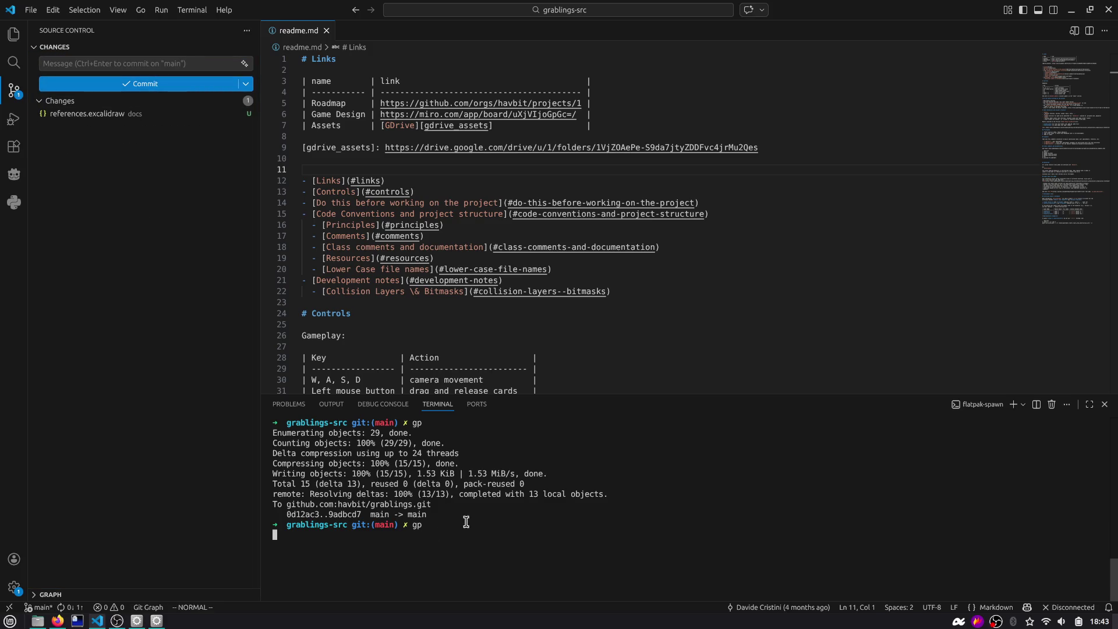
Close readme.md and return to the GitHub project in the browser
middle_click(316, 37)
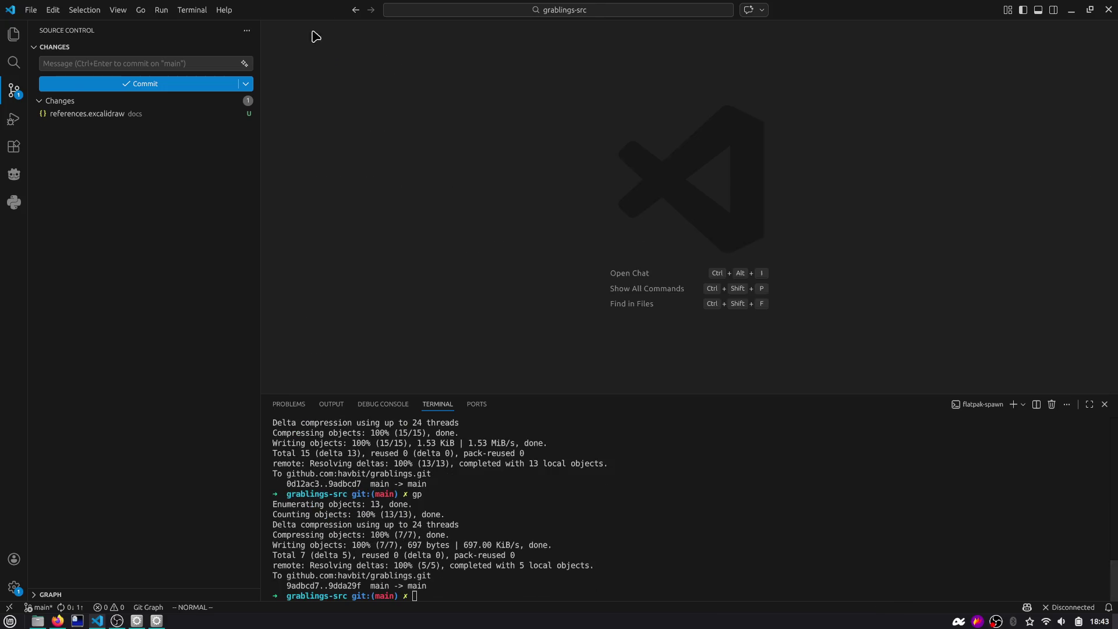
key(alt+Tab)
key(Tab)
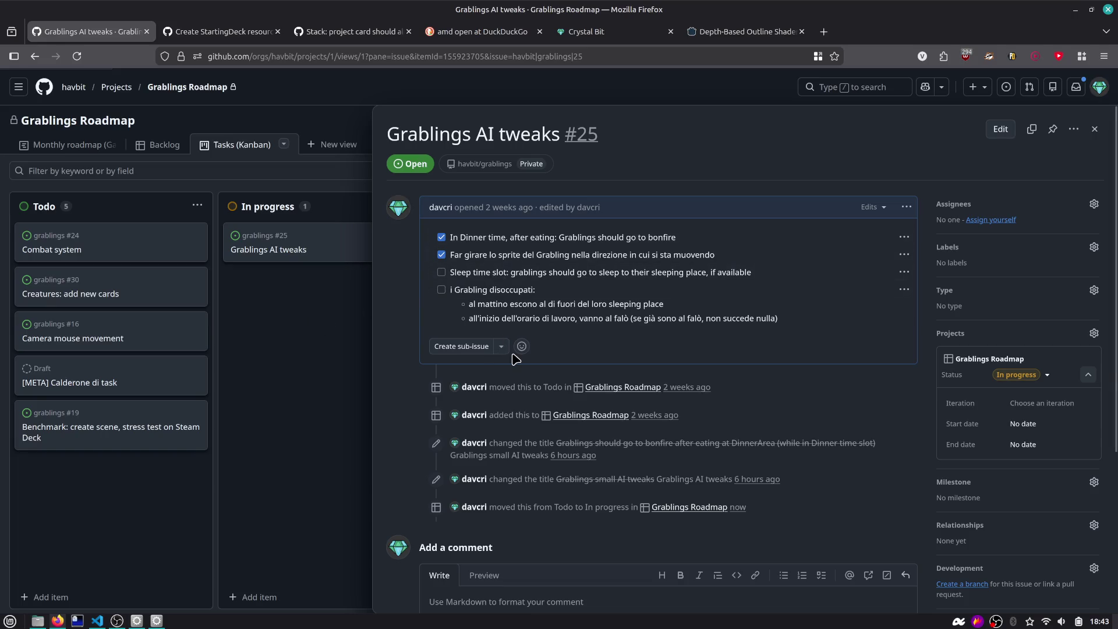
Close the Grablings AI tweaks issue panel and open the Combat system issue from the board
click(1095, 128)
drag(124, 243, 114, 236)
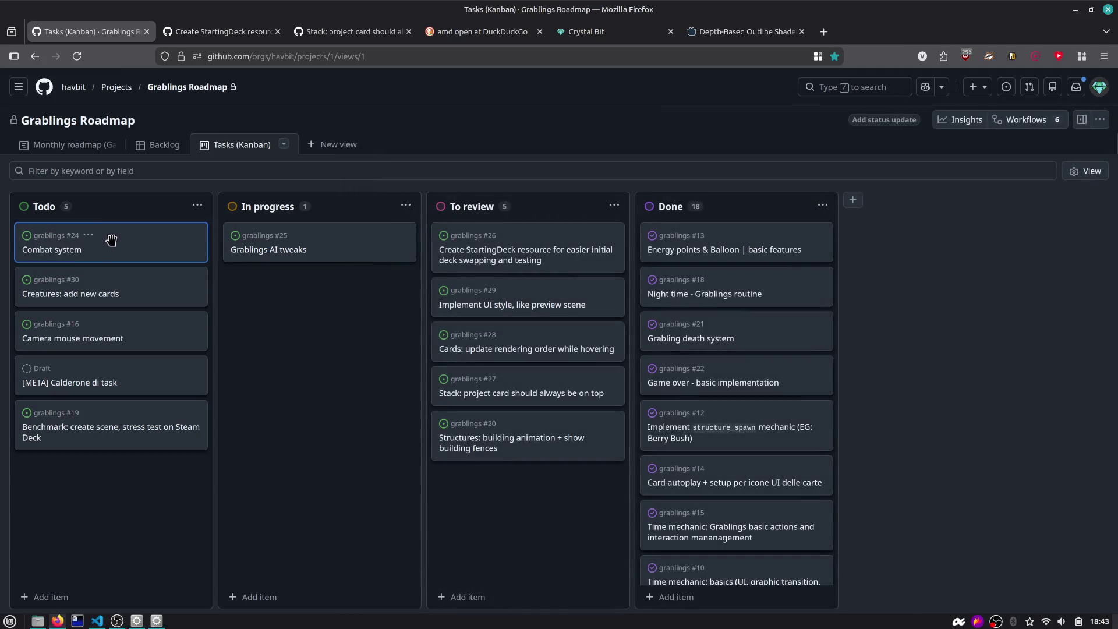
click(55, 252)
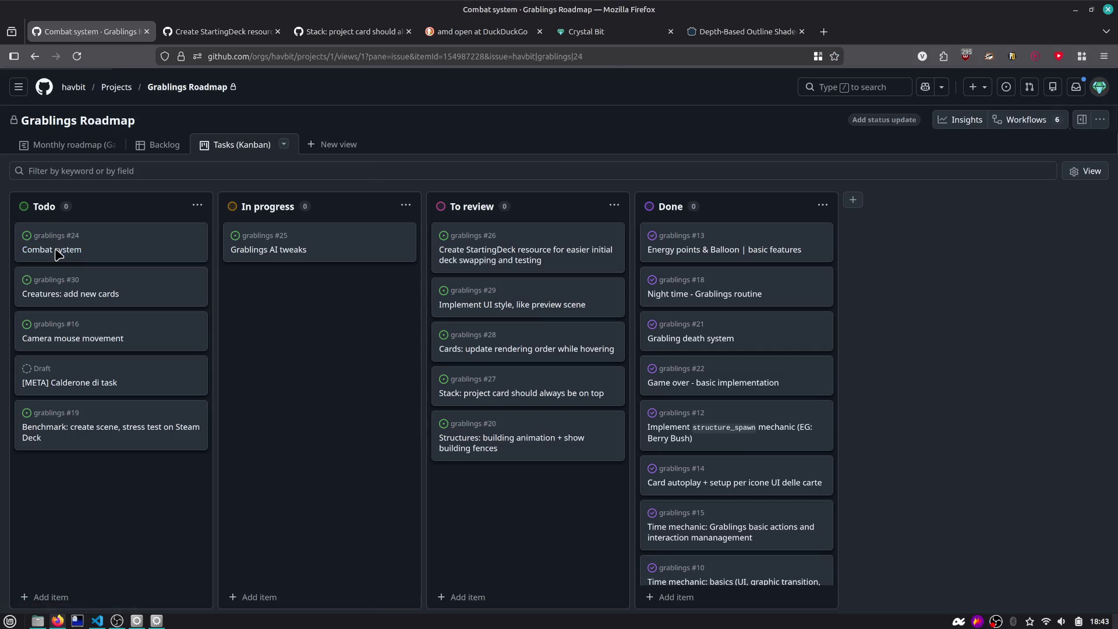
Scroll through the Combat system issue details to read it
scroll(494, 314, down, 3)
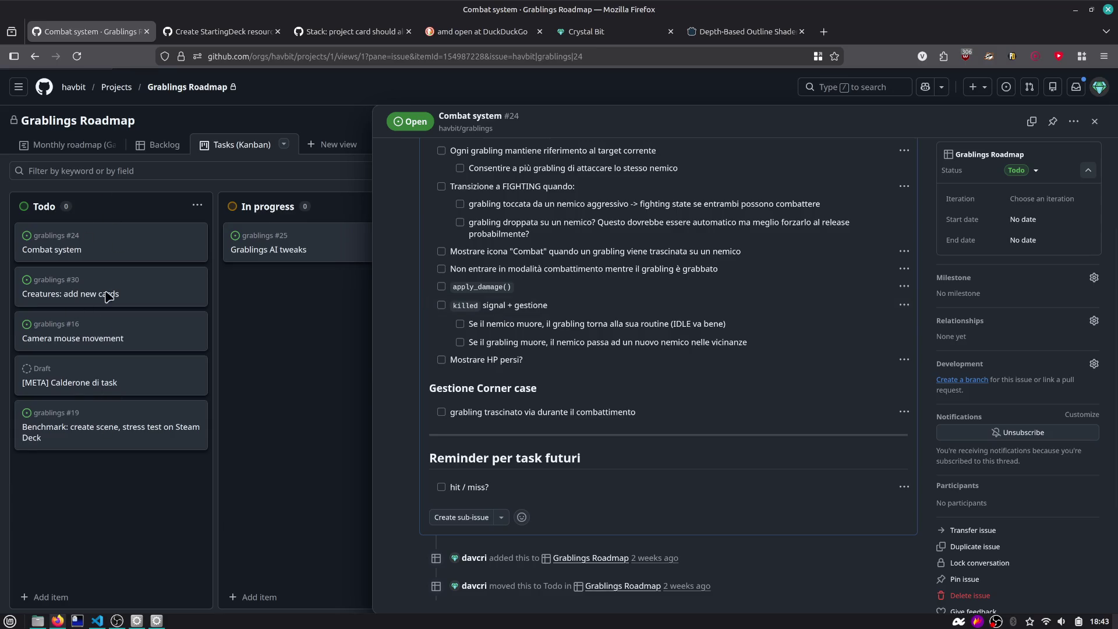
scroll(651, 249, up, 3)
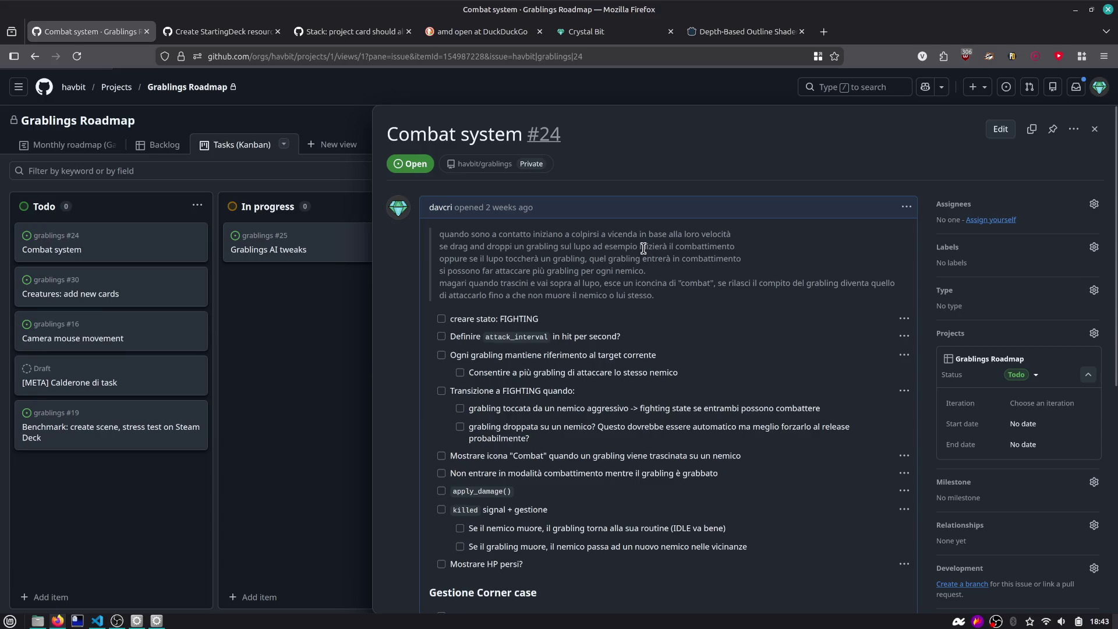
scroll(472, 319, down, 2)
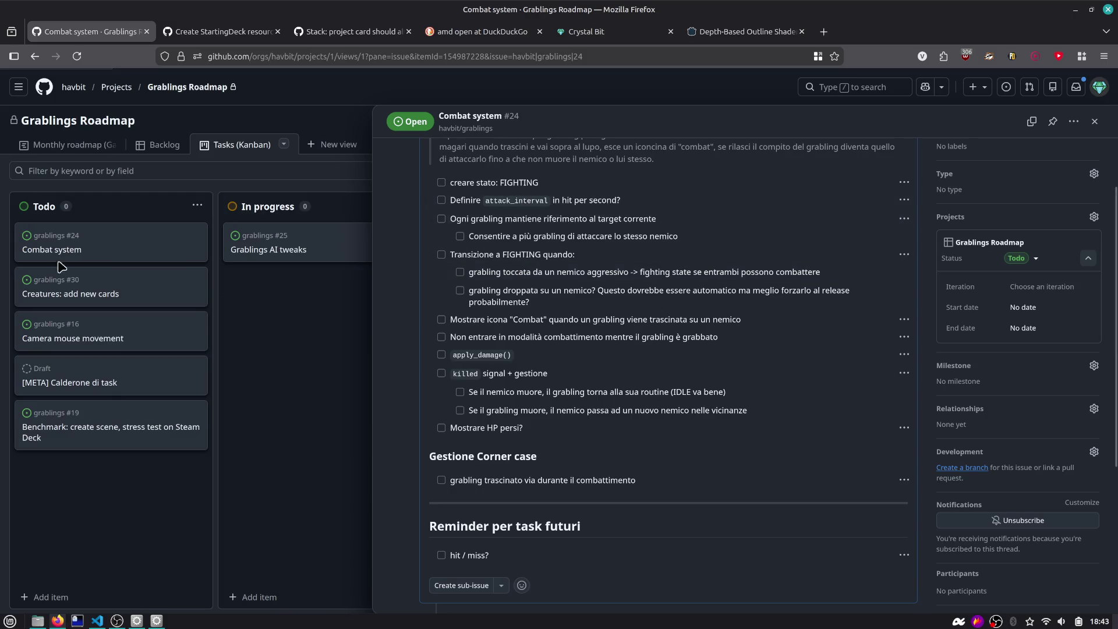
scroll(507, 361, down, 3)
scroll(513, 408, up, 5)
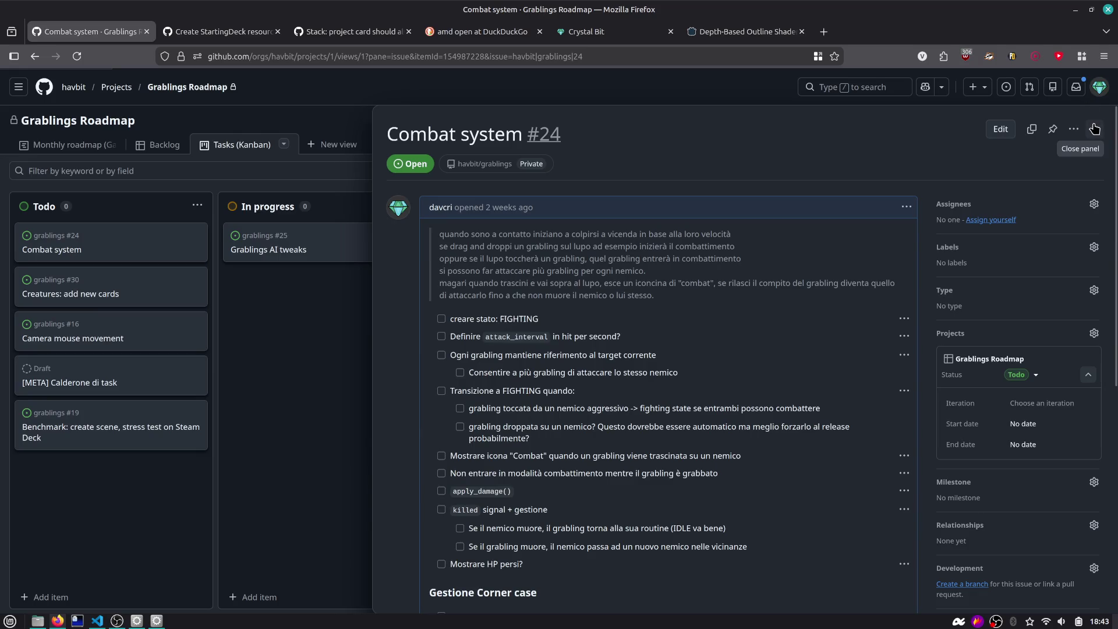
Close the issue panel and show VS Code's Git Graph with the pushed walk-direction commit
click(1095, 129)
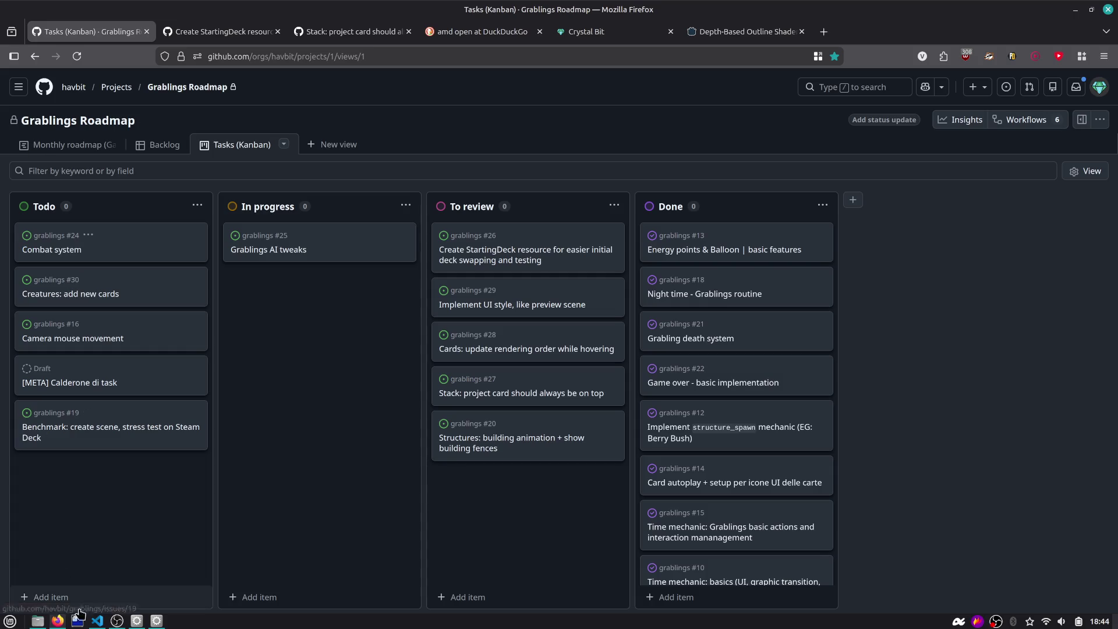
click(97, 621)
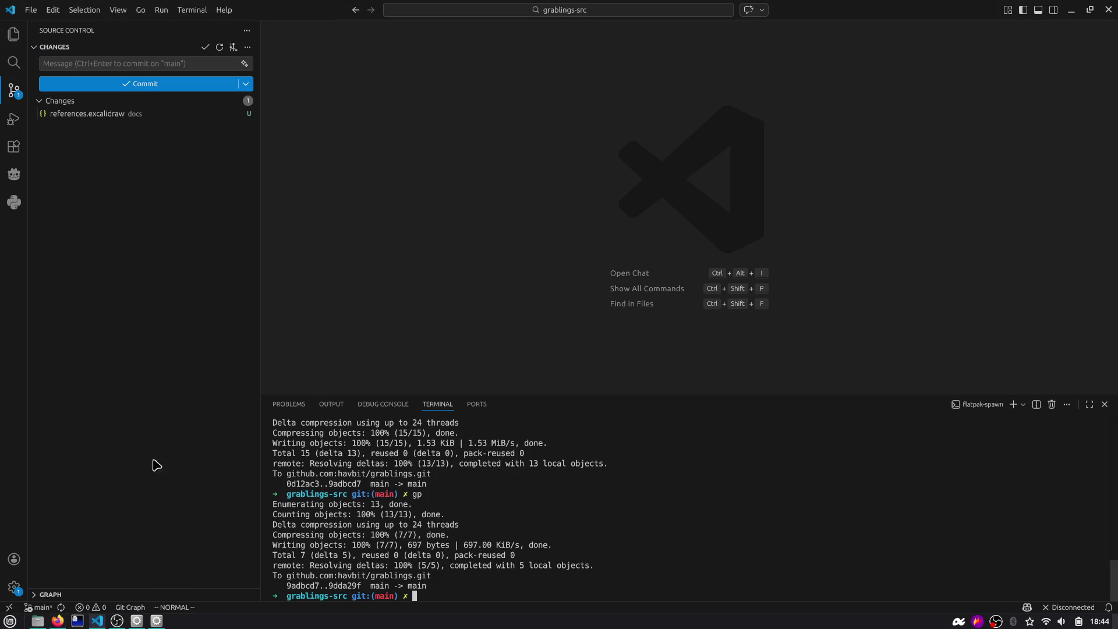
click(131, 608)
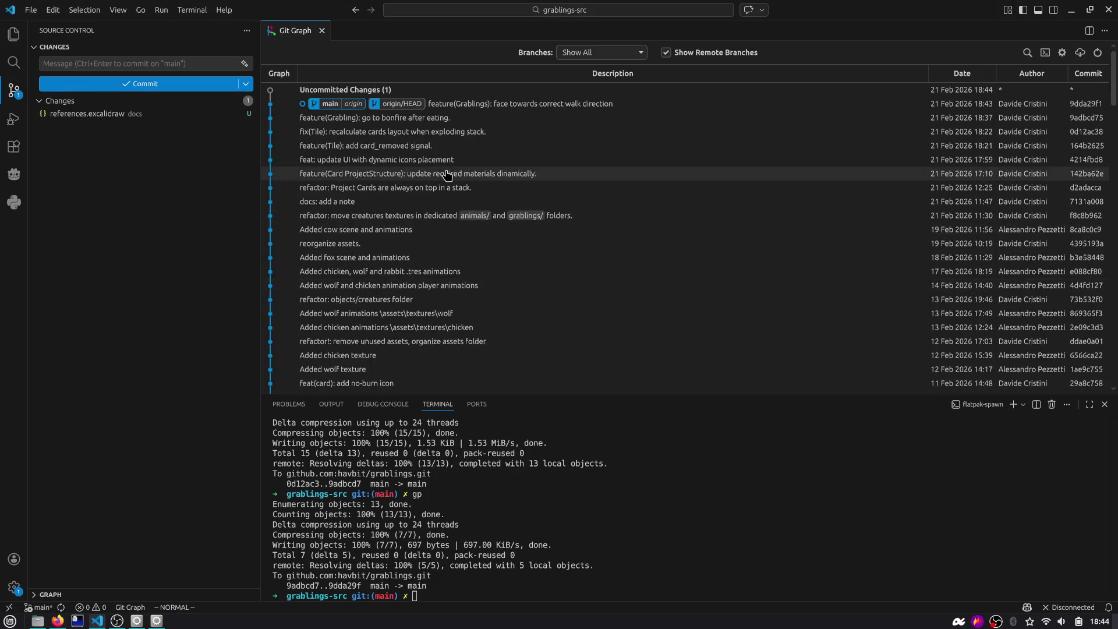